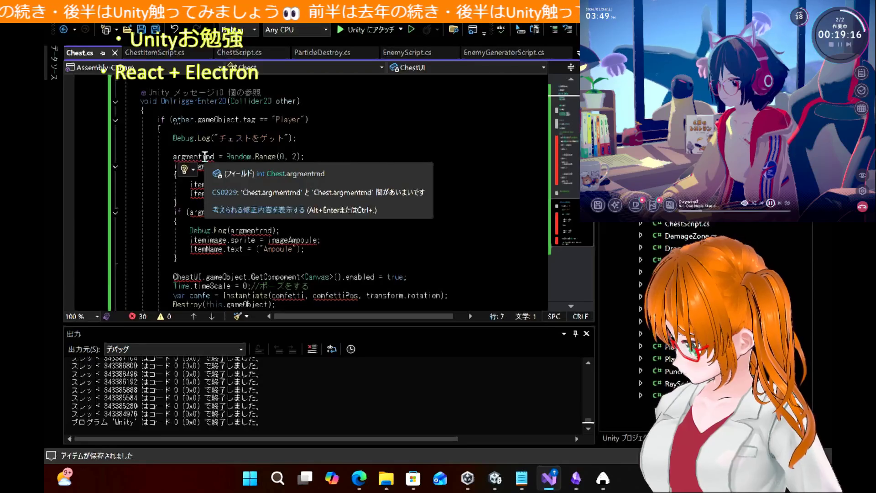
Step: Highlight every reference to argmentrnd in Chest.cs, then bring up the ChestScript tutorial in Edge
click(205, 156)
double_click(205, 156)
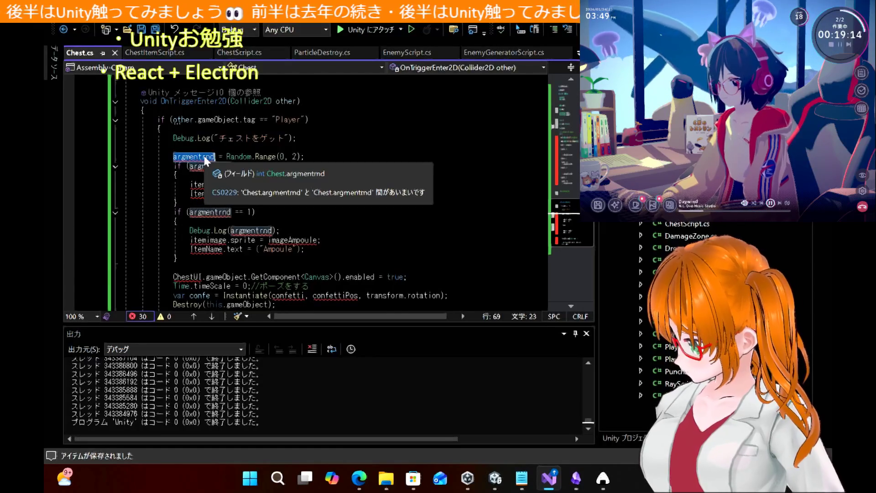
scroll(372, 132, up, 15)
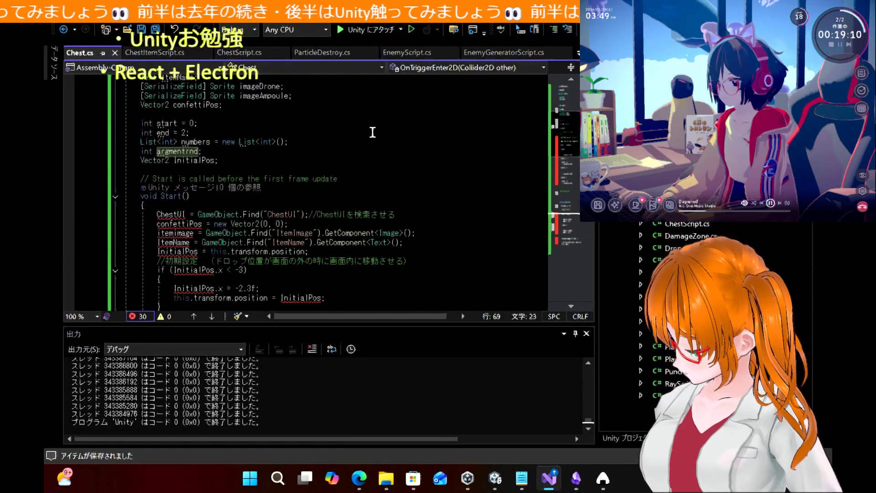
scroll(372, 132, up, 3)
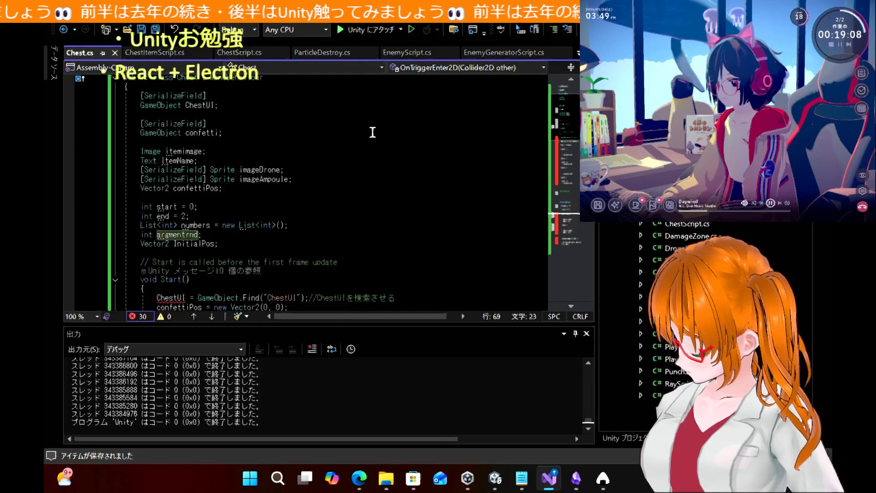
scroll(372, 133, up, 1)
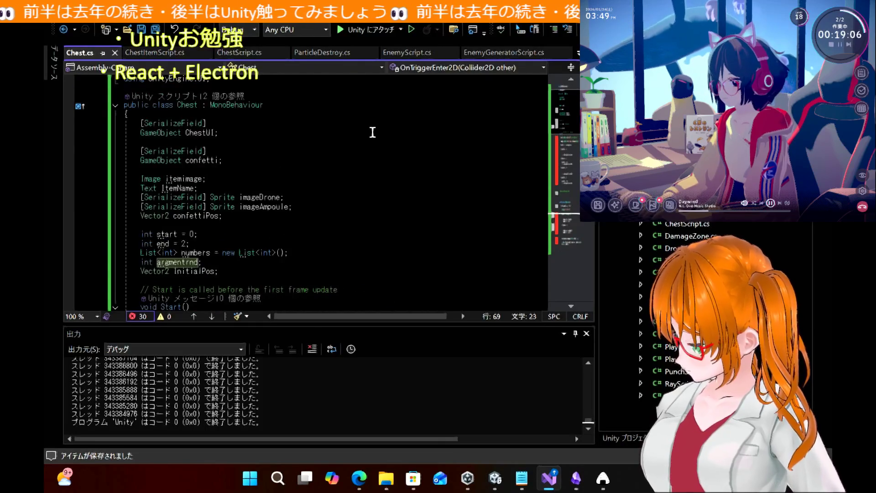
scroll(373, 132, down, 10)
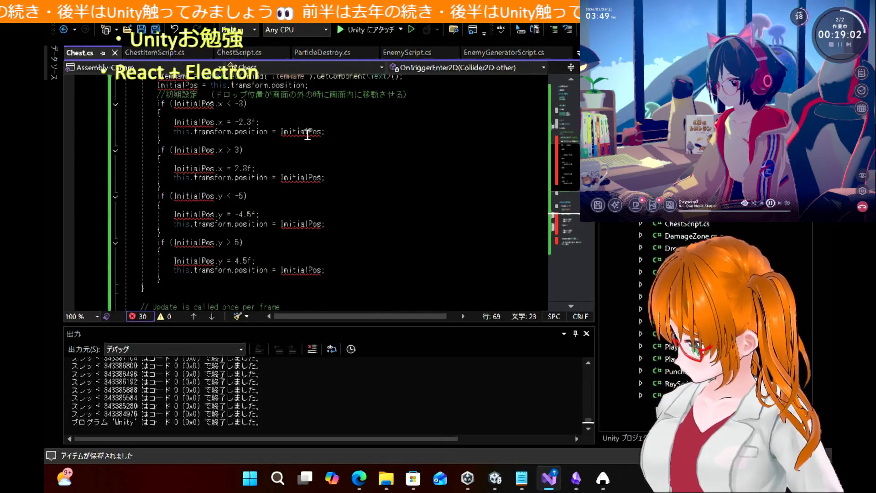
click(360, 477)
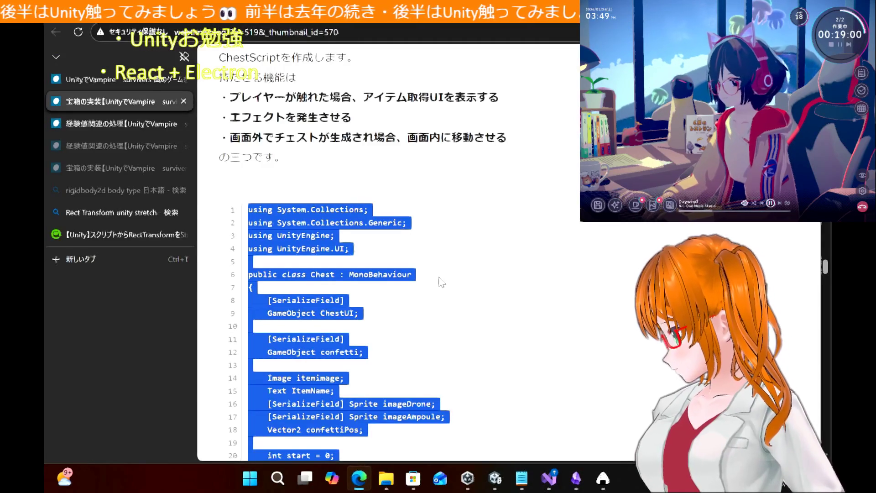
Step: Compare the tutorial's Chest class code, then check Unity's duplicate OnTriggerEnter2D error before returning to Chest.cs
scroll(442, 282, down, 12)
scroll(441, 282, down, 8)
scroll(439, 277, up, 5)
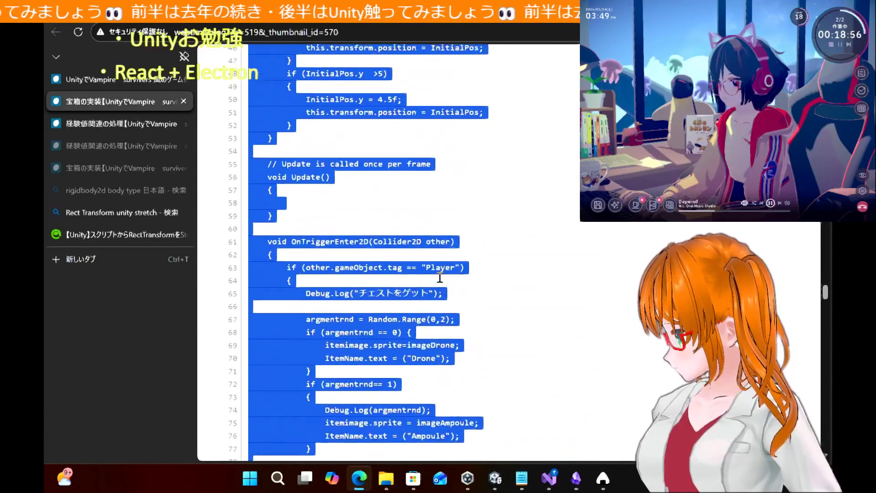
scroll(439, 276, up, 15)
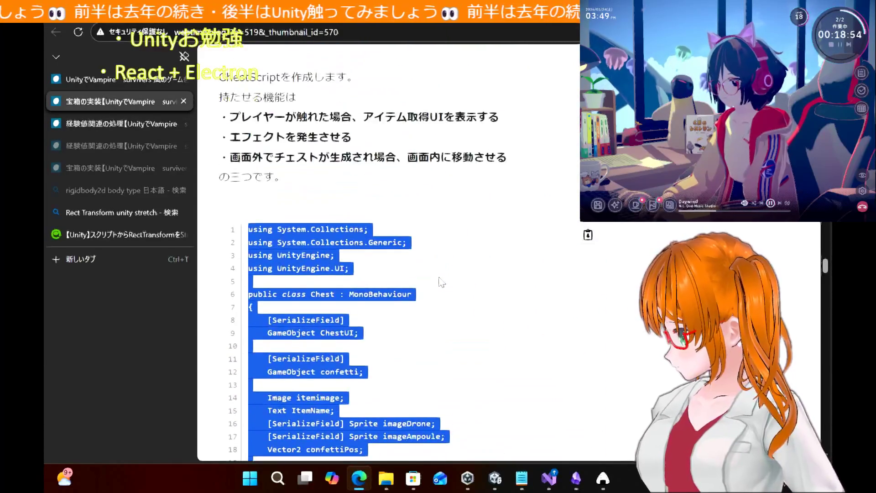
scroll(441, 282, down, 20)
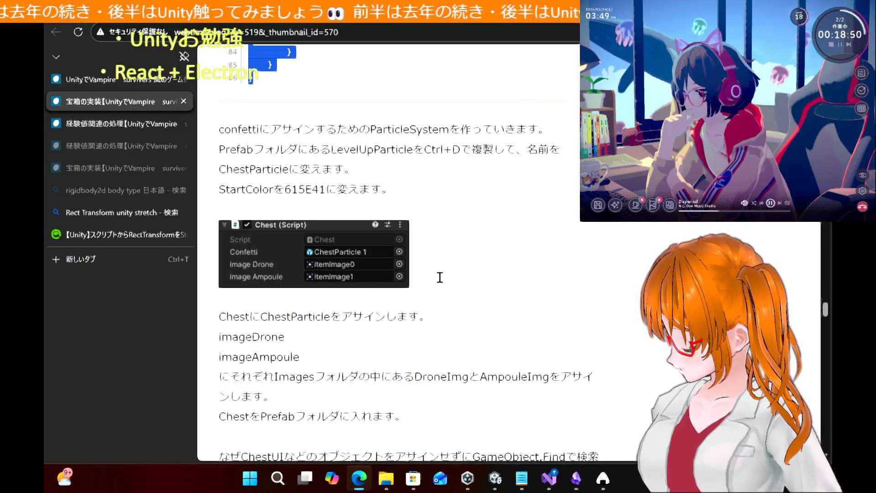
scroll(440, 277, up, 20)
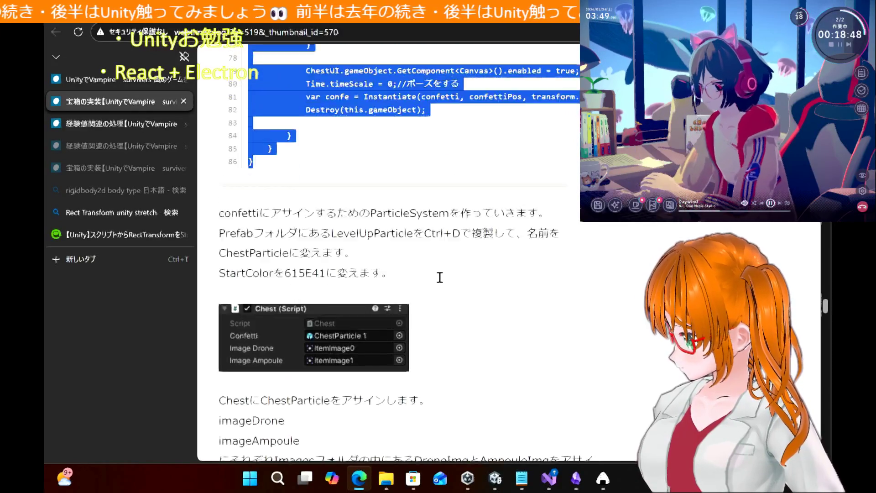
scroll(440, 281, up, 4)
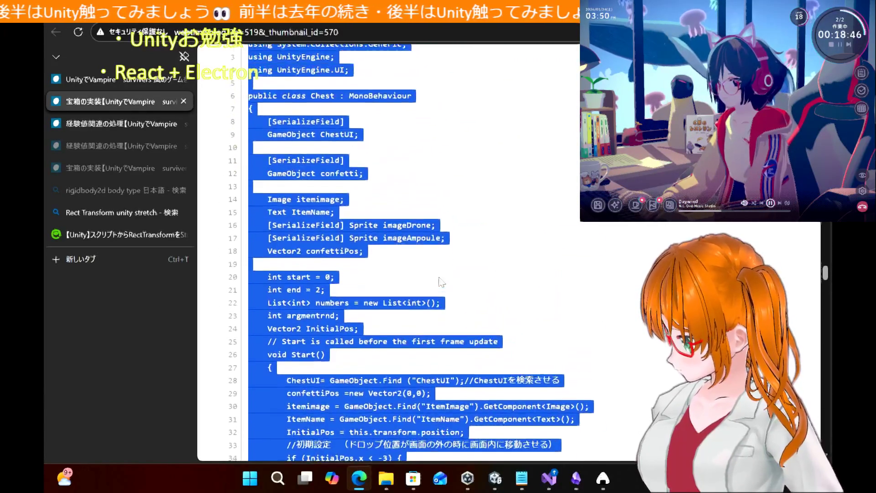
click(496, 479)
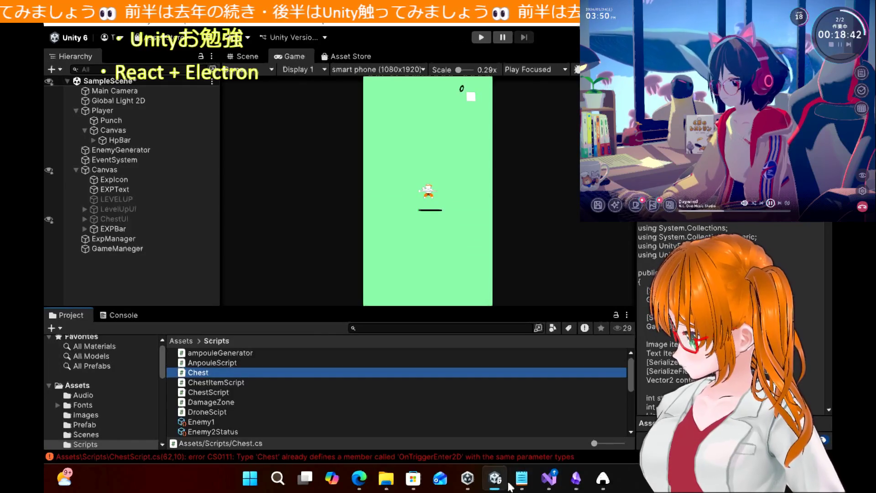
click(549, 478)
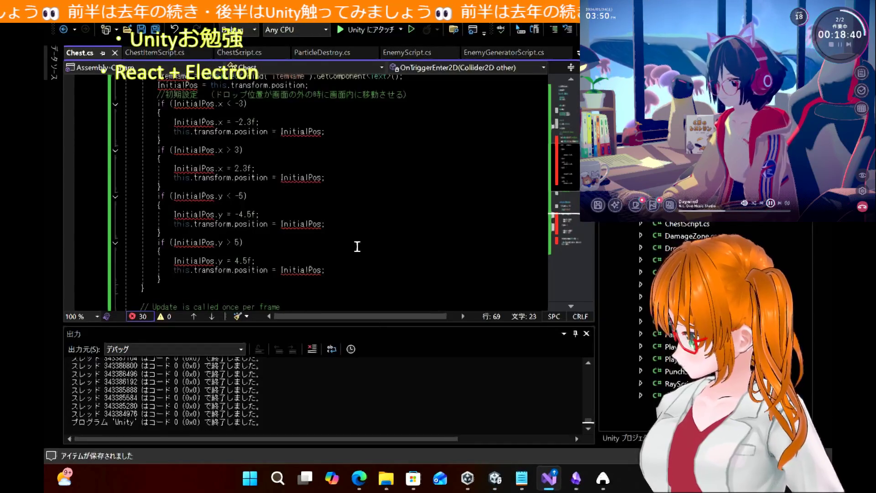
scroll(358, 247, up, 5)
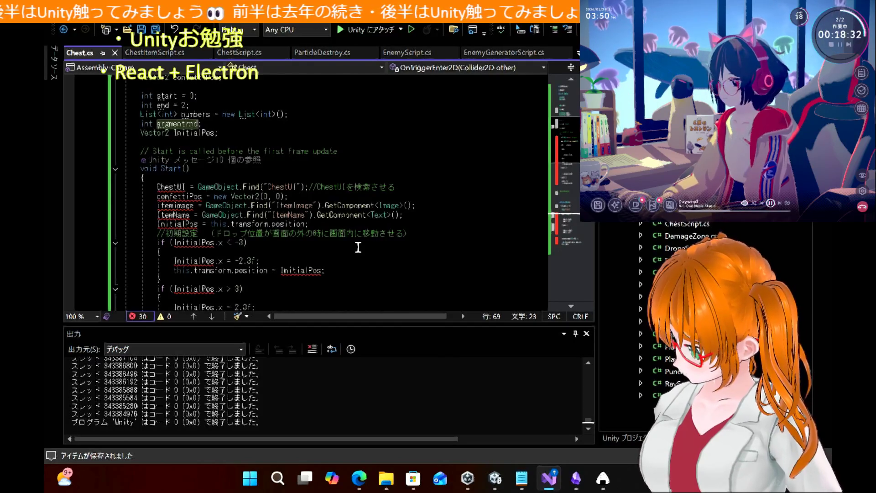
click(203, 133)
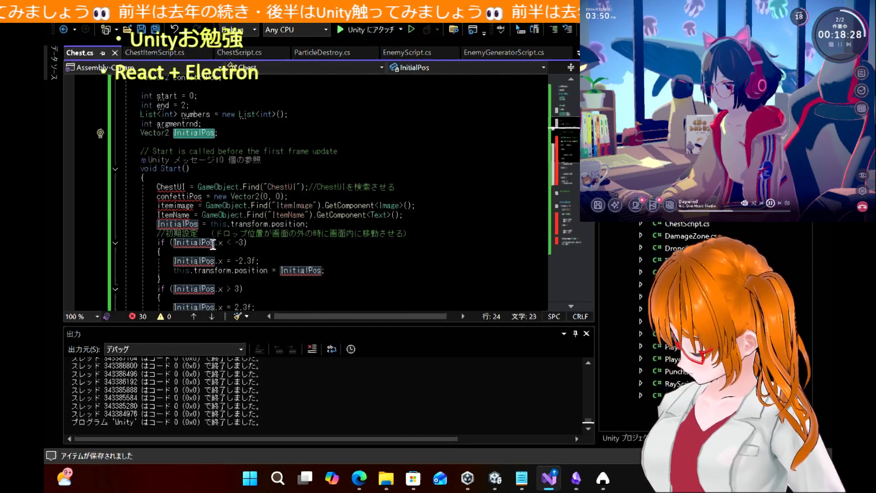
mouse_move(213, 244)
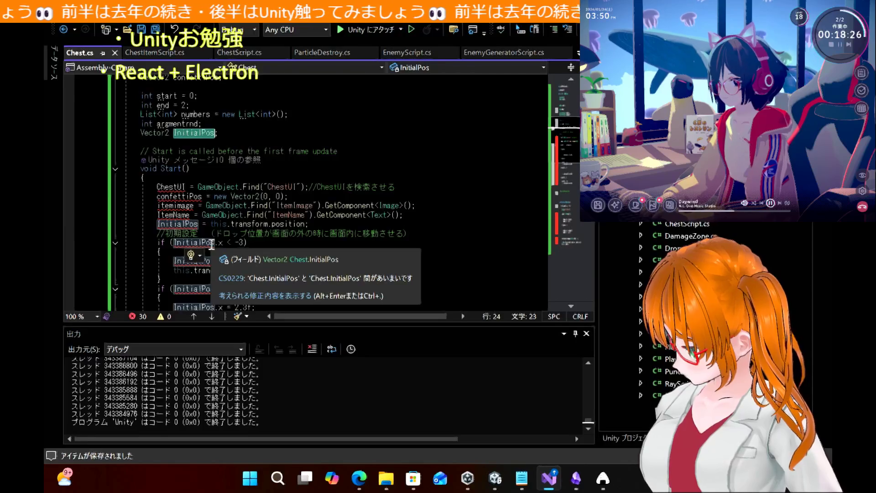
scroll(270, 132, up, 3)
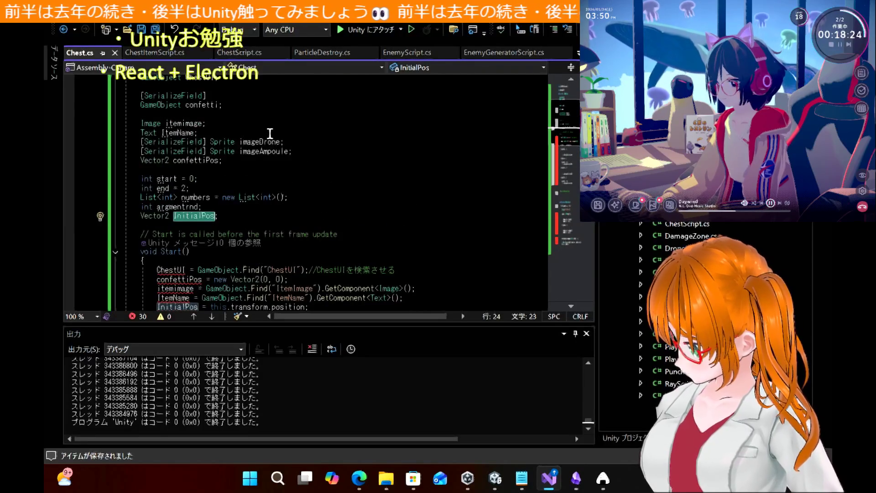
scroll(270, 133, down, 4)
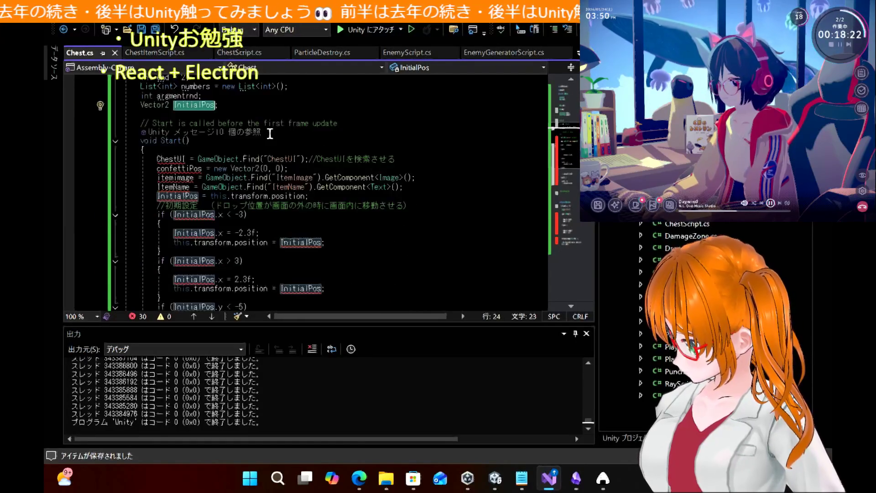
scroll(288, 118, up, 5)
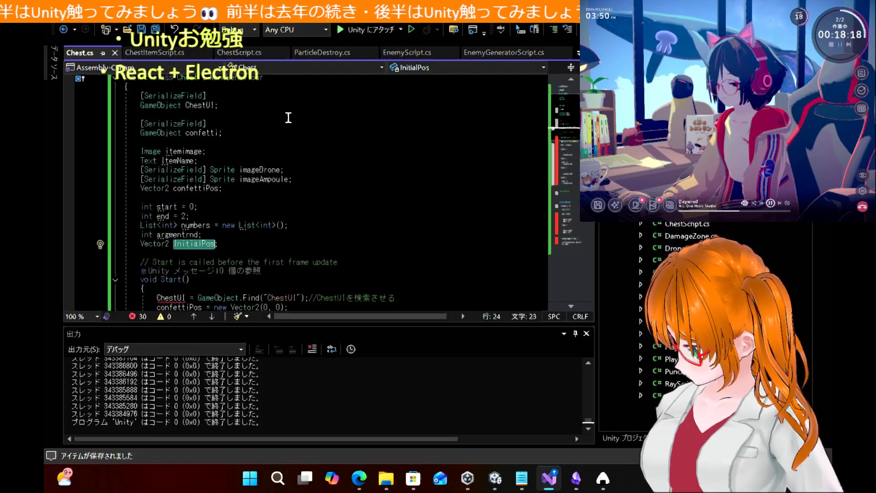
scroll(288, 118, up, 2)
scroll(288, 118, down, 15)
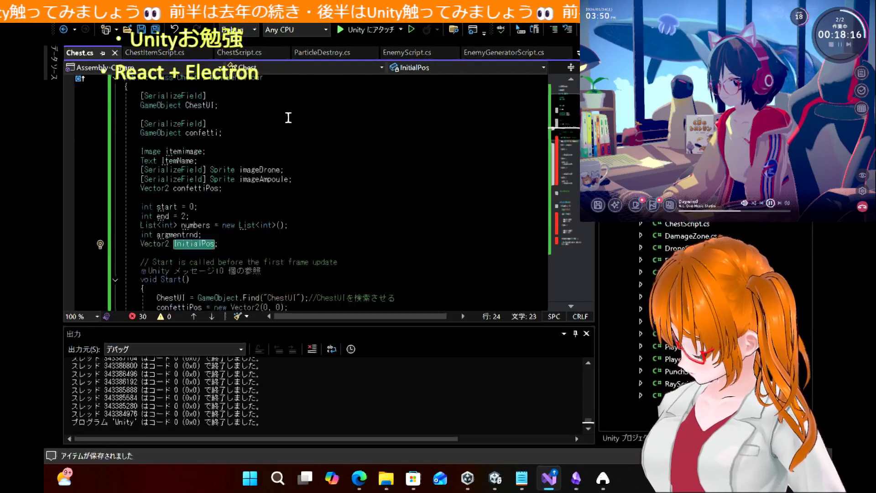
scroll(288, 118, down, 1)
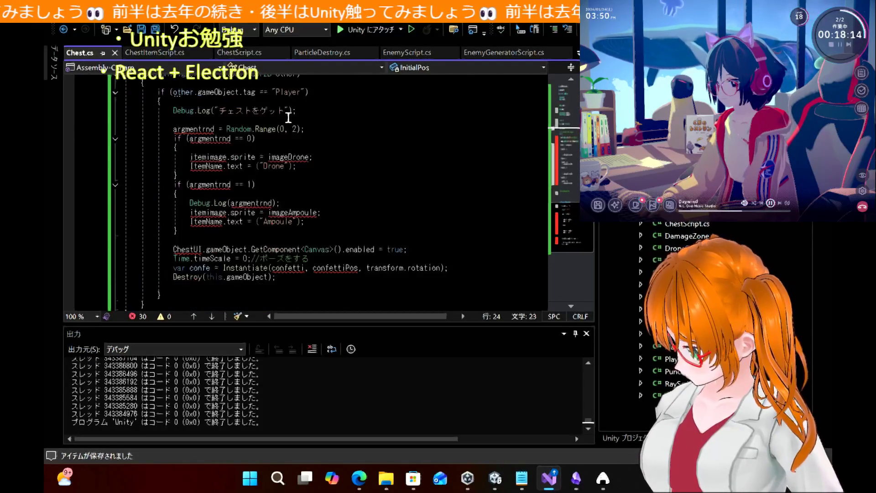
mouse_move(206, 132)
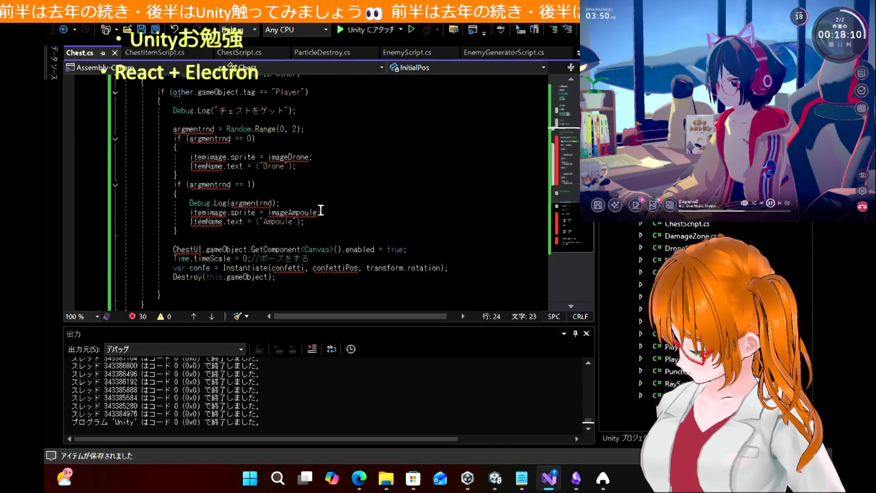
mouse_move(320, 209)
scroll(320, 209, down, 2)
click(254, 241)
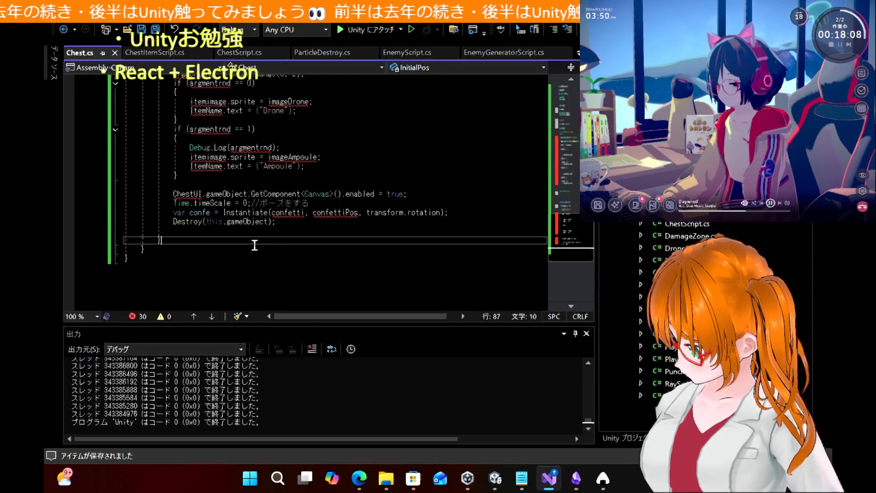
scroll(255, 245, up, 4)
key(Down)
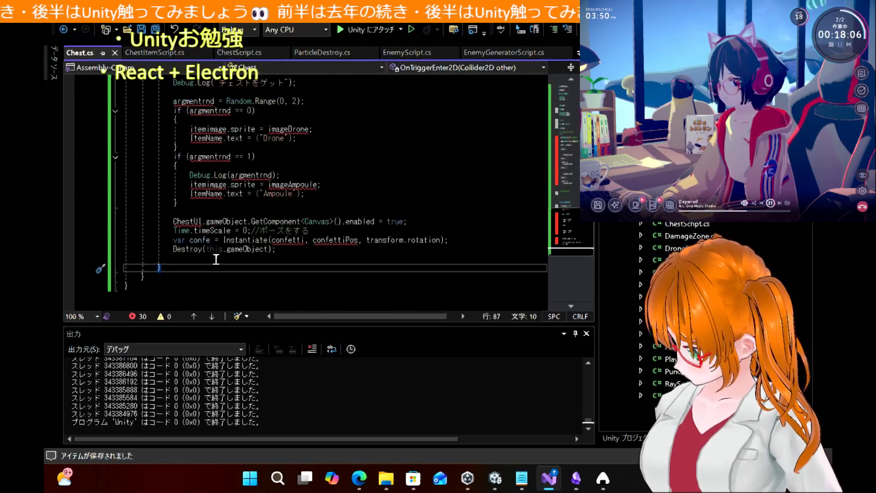
scroll(169, 281, up, 5)
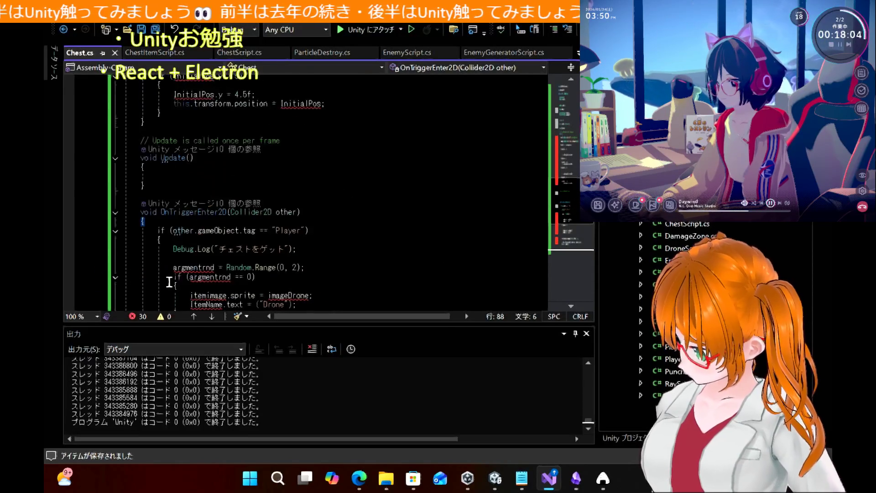
click(178, 179)
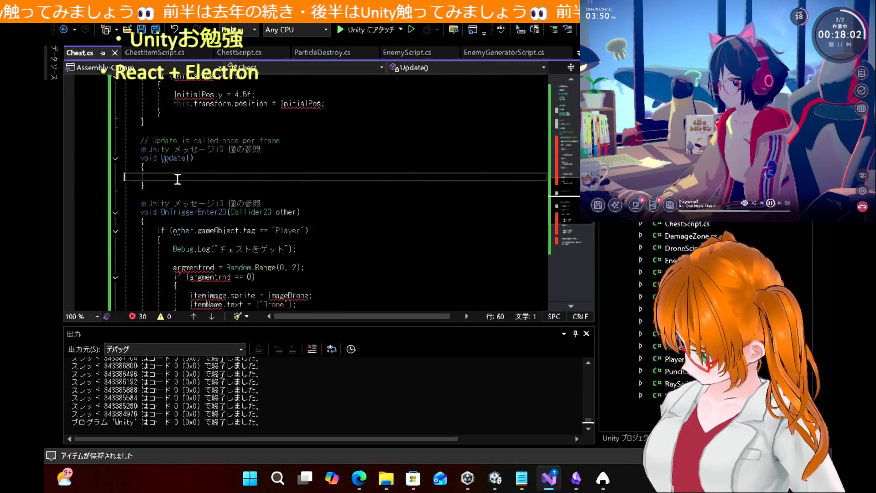
key(BackSpace)
scroll(290, 145, up, 2)
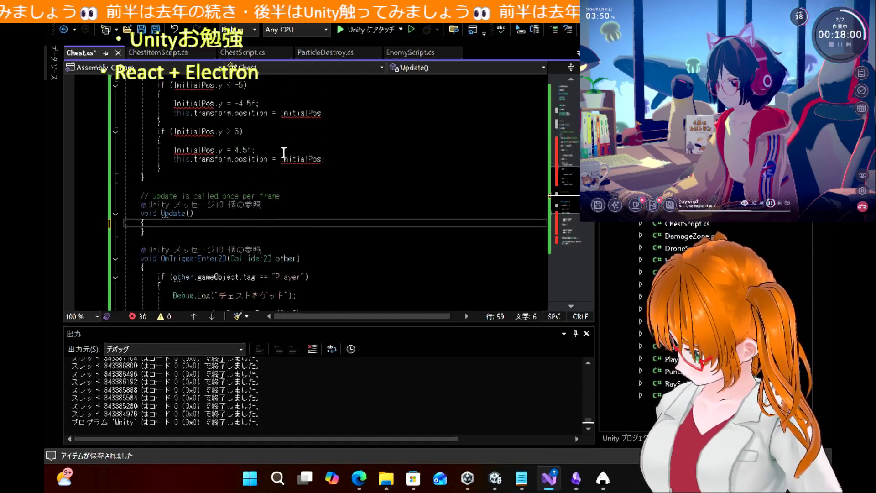
click(272, 164)
click(264, 170)
click(255, 175)
scroll(383, 143, up, 9)
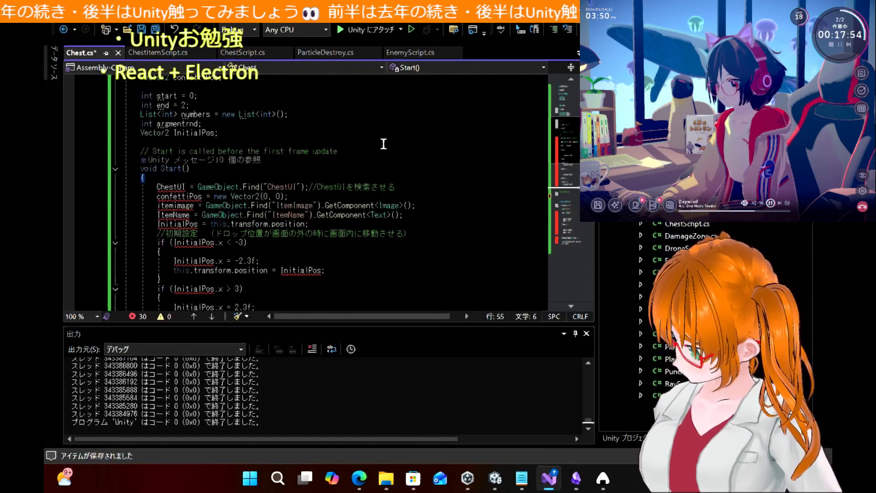
scroll(383, 144, up, 1)
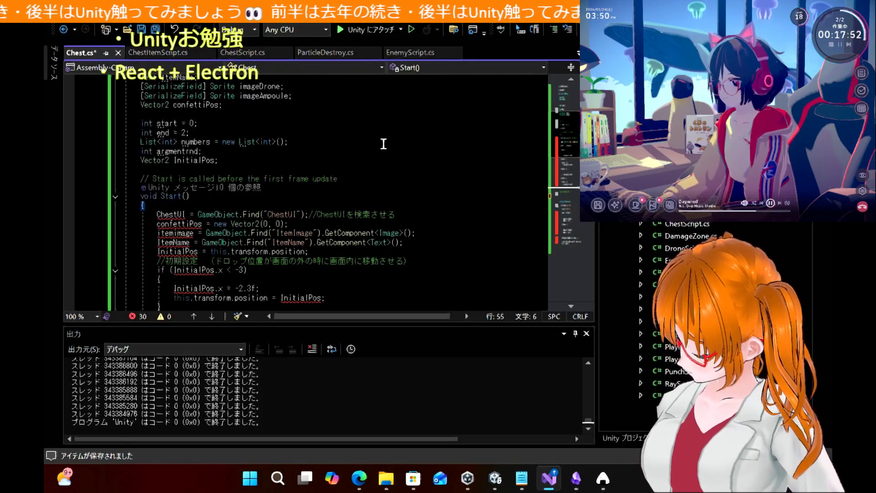
scroll(383, 143, up, 3)
scroll(383, 144, up, 2)
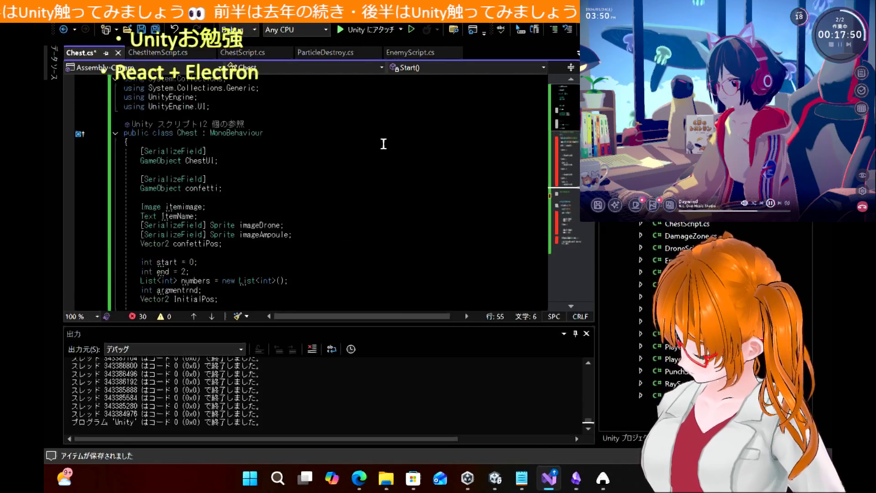
click(285, 117)
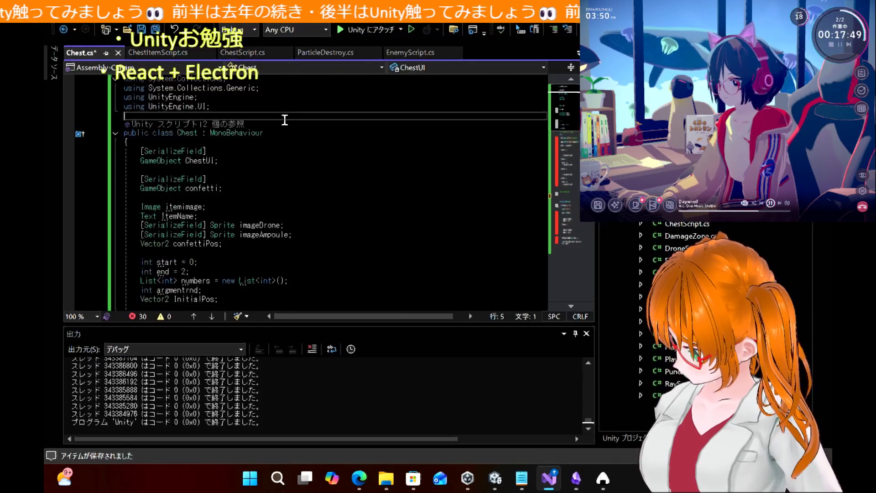
click(231, 123)
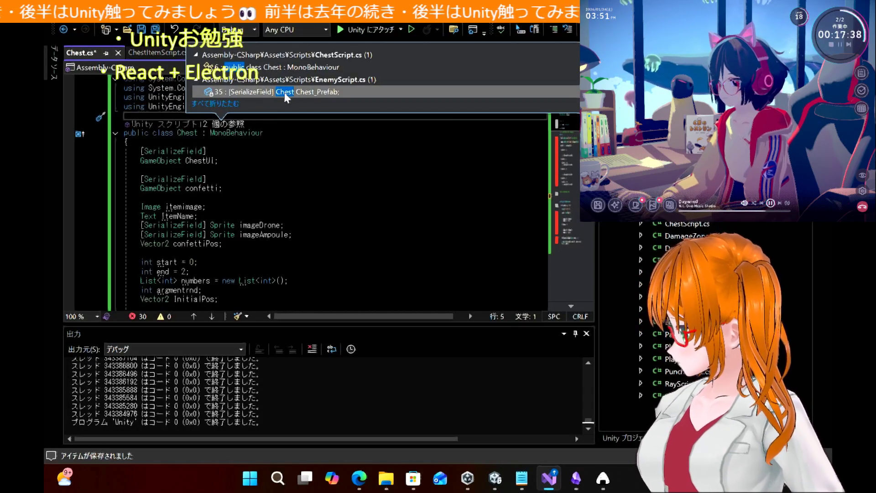
click(312, 197)
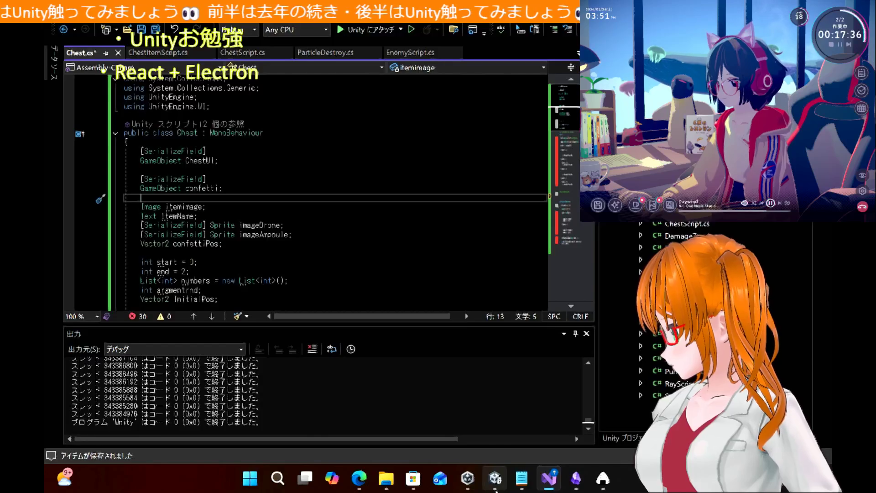
click(495, 487)
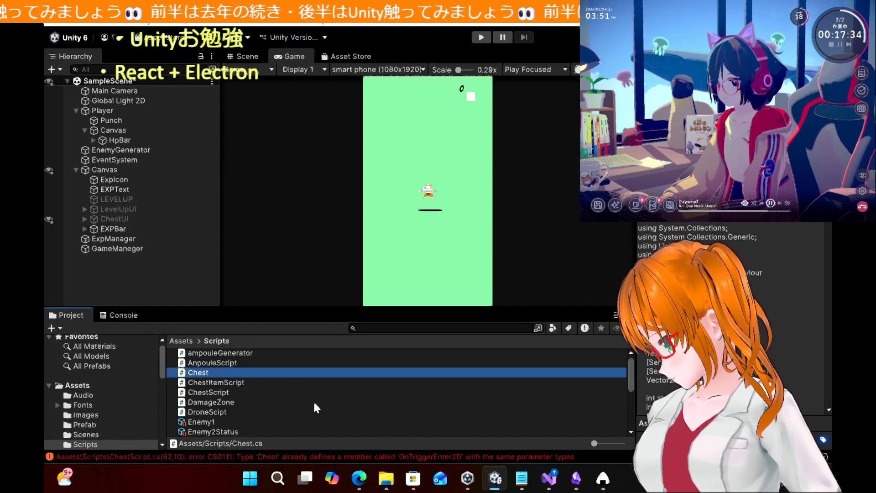
scroll(317, 407, down, 3)
scroll(317, 407, down, 2)
scroll(317, 408, down, 1)
scroll(317, 408, up, 6)
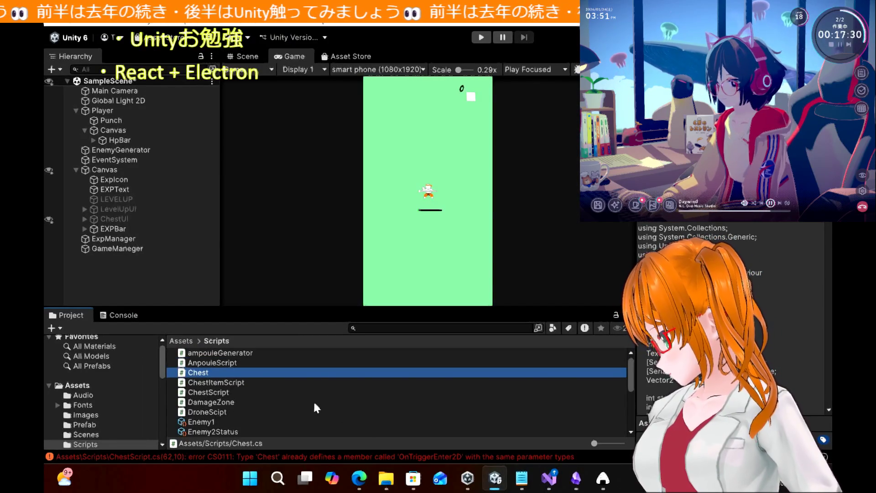
click(548, 478)
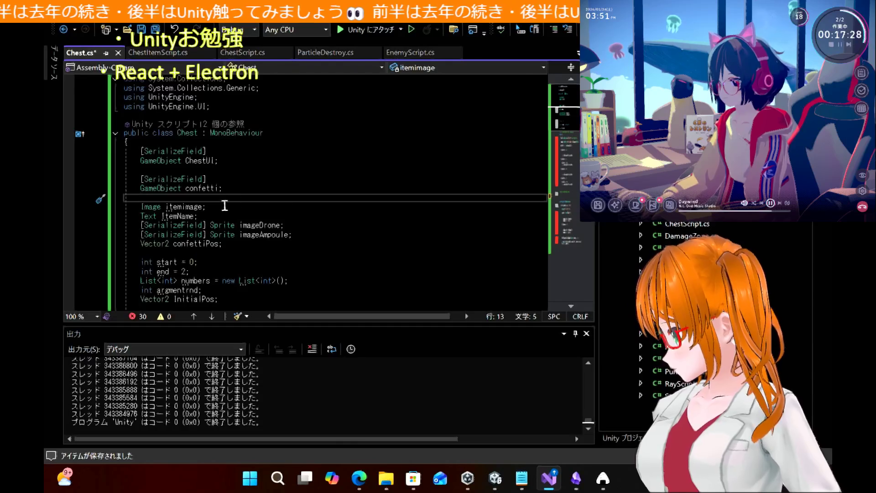
click(224, 124)
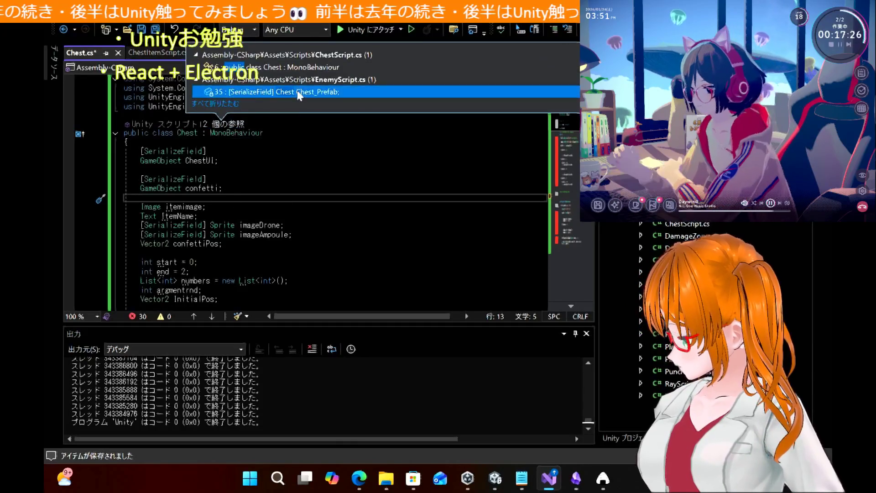
double_click(299, 92)
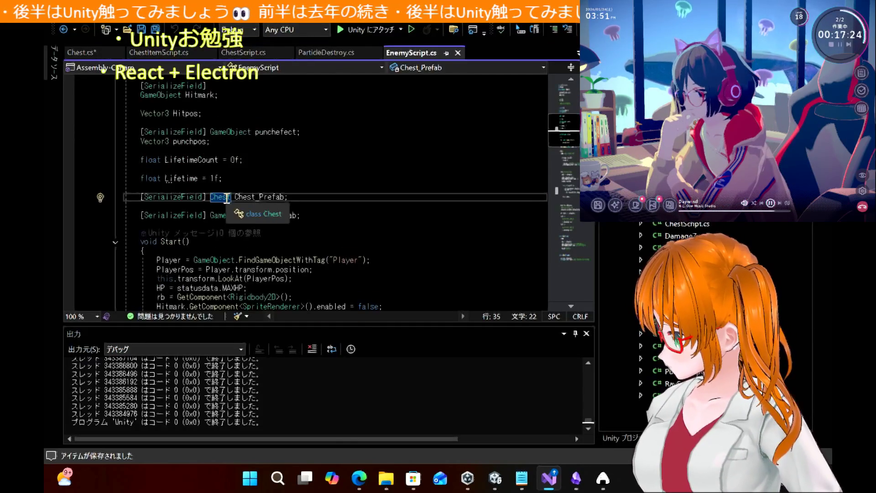
scroll(417, 145, up, 7)
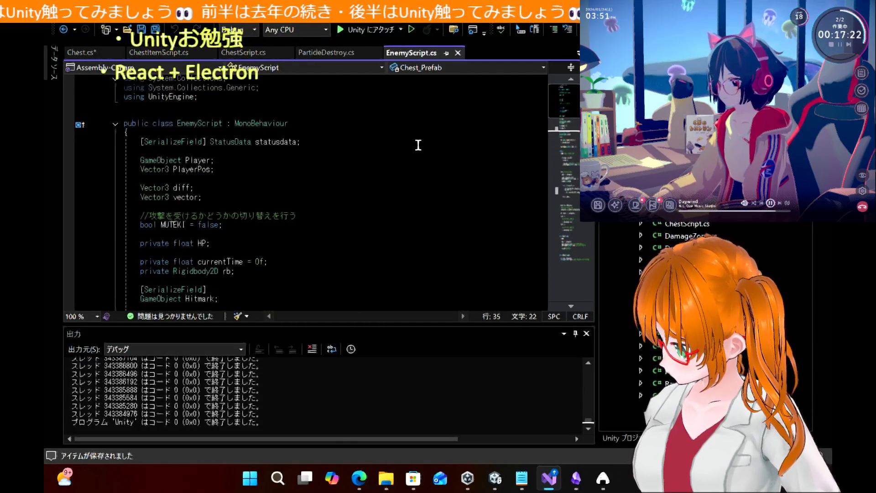
scroll(418, 145, down, 7)
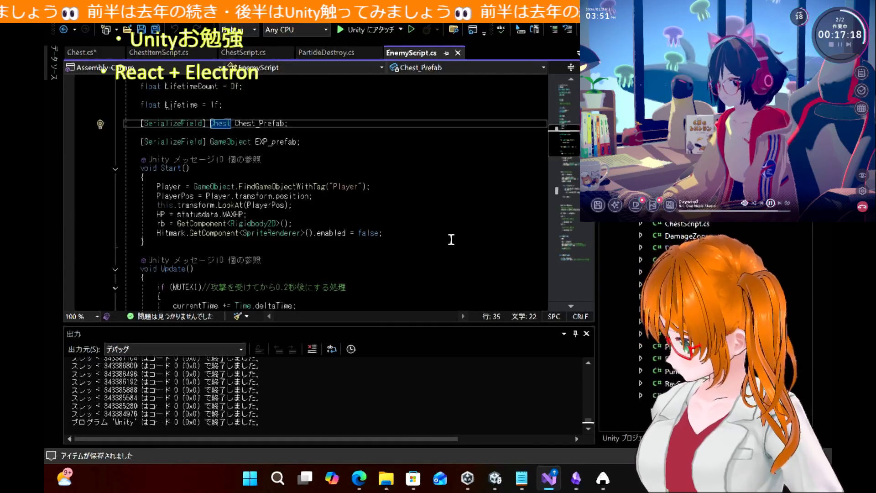
click(576, 478)
click(548, 478)
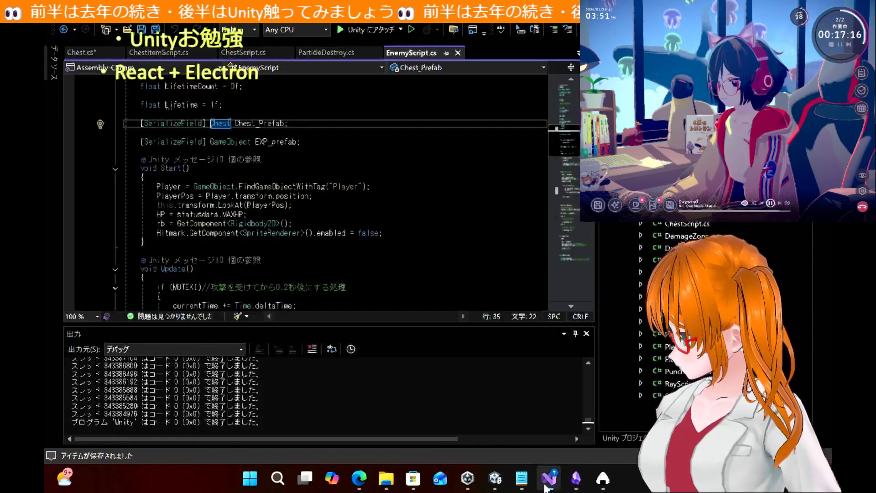
click(90, 55)
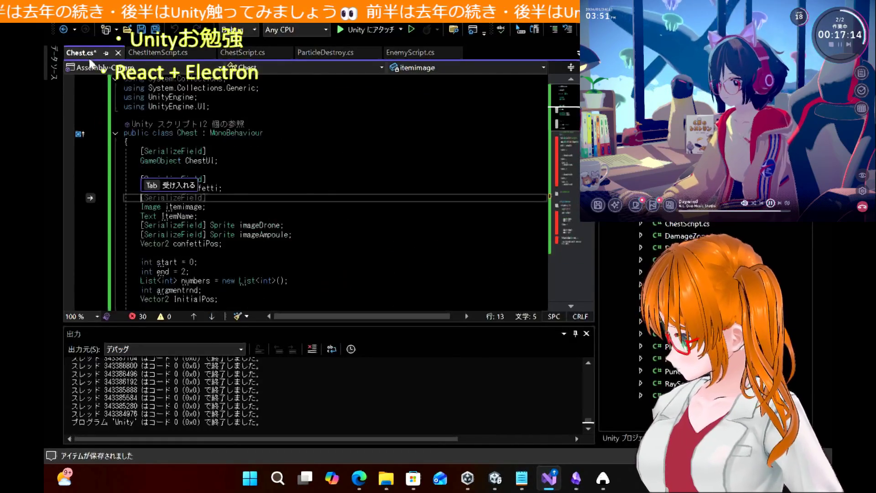
Step: Save Chest.cs and read the CS0229 ambiguity error on ChestUI and its suggested fixes
click(348, 216)
key(ctrl+s)
scroll(392, 240, down, 5)
scroll(392, 241, down, 6)
scroll(391, 240, up, 4)
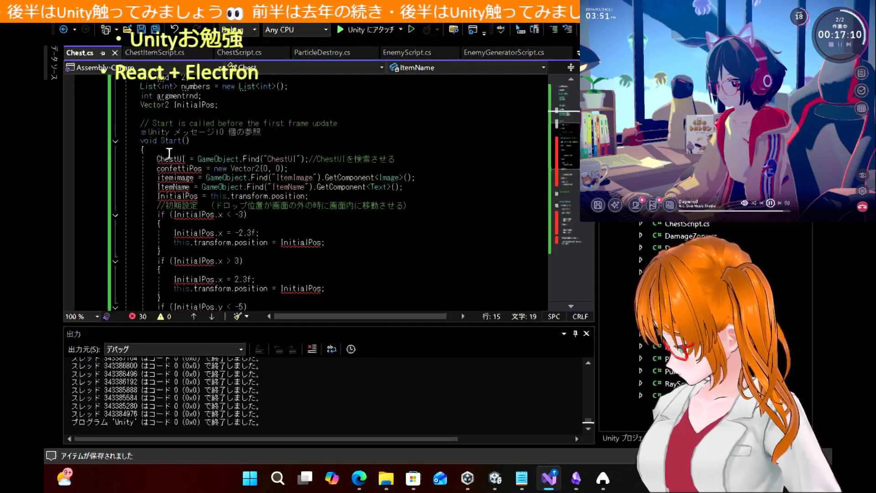
mouse_move(172, 163)
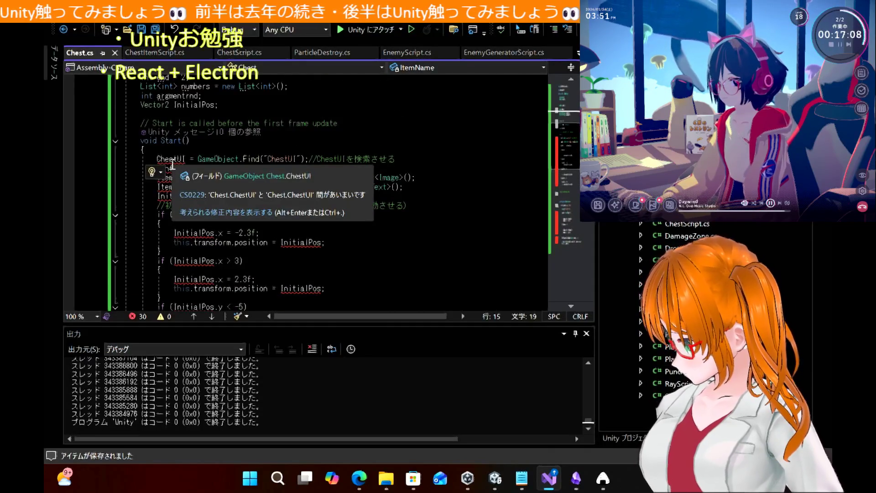
click(204, 211)
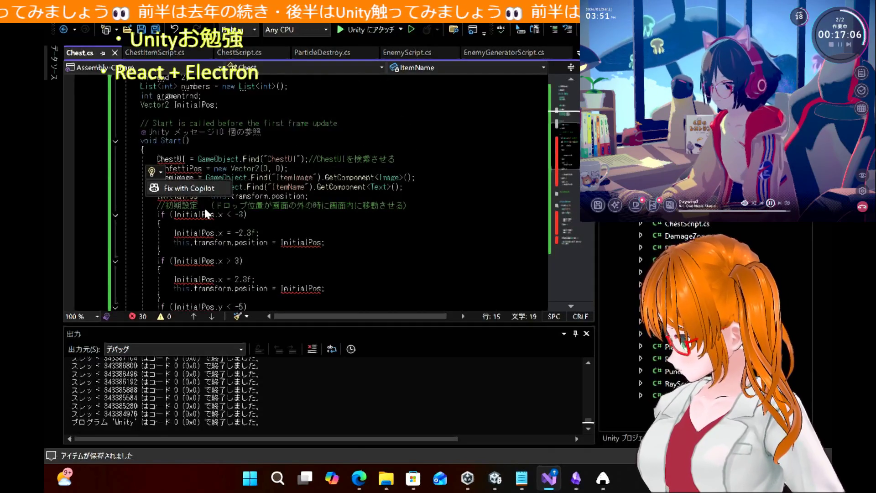
click(190, 159)
mouse_move(182, 172)
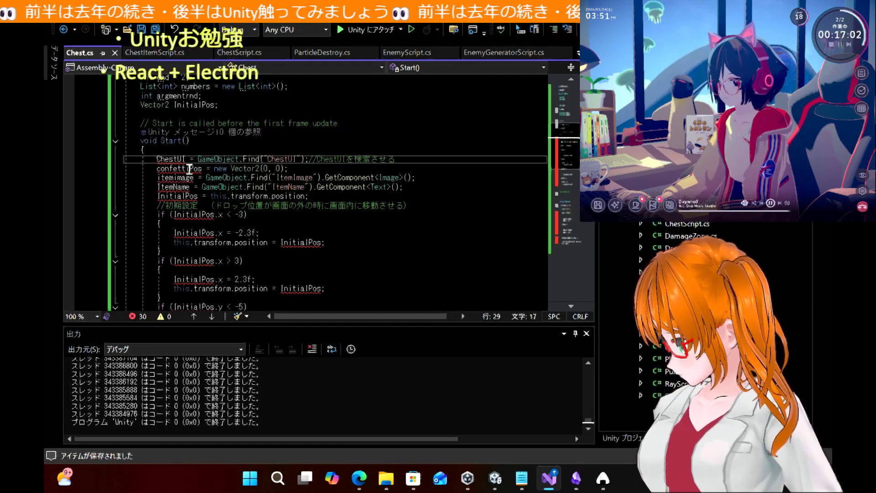
Step: Select confettiPos and scroll through Chest.cs to inspect its declarations
click(188, 168)
double_click(187, 169)
scroll(282, 121, up, 6)
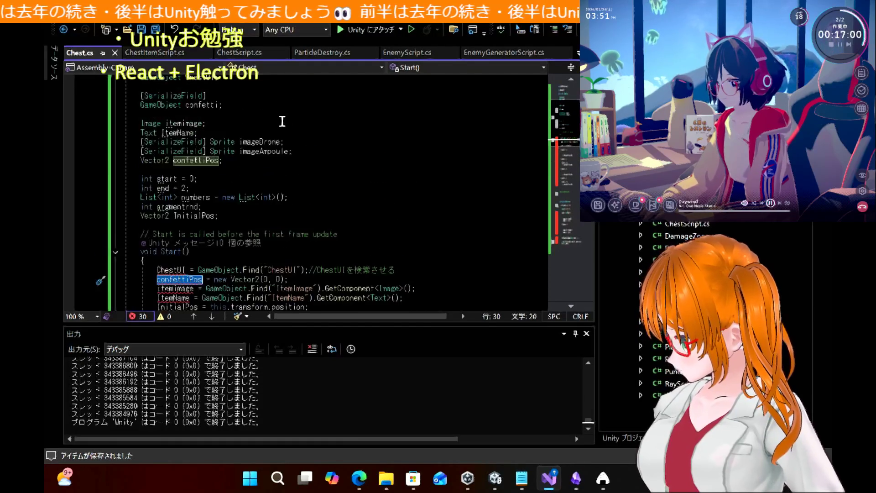
scroll(282, 122, up, 1)
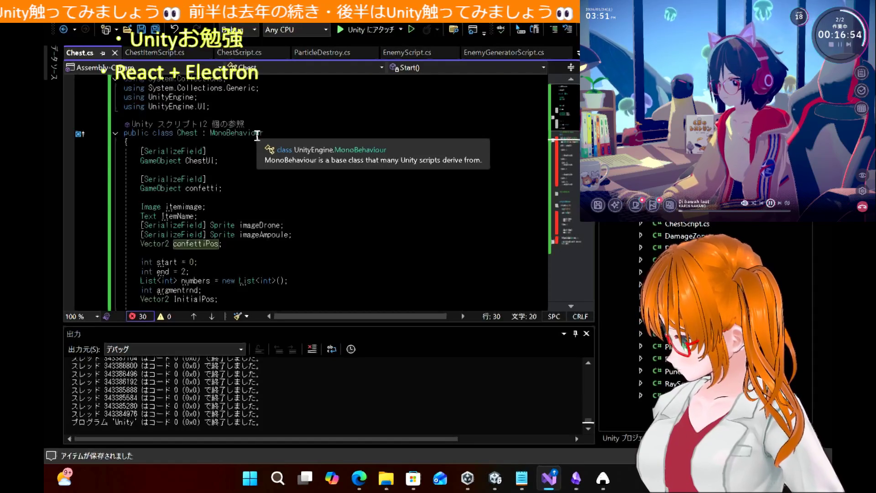
scroll(224, 191, down, 4)
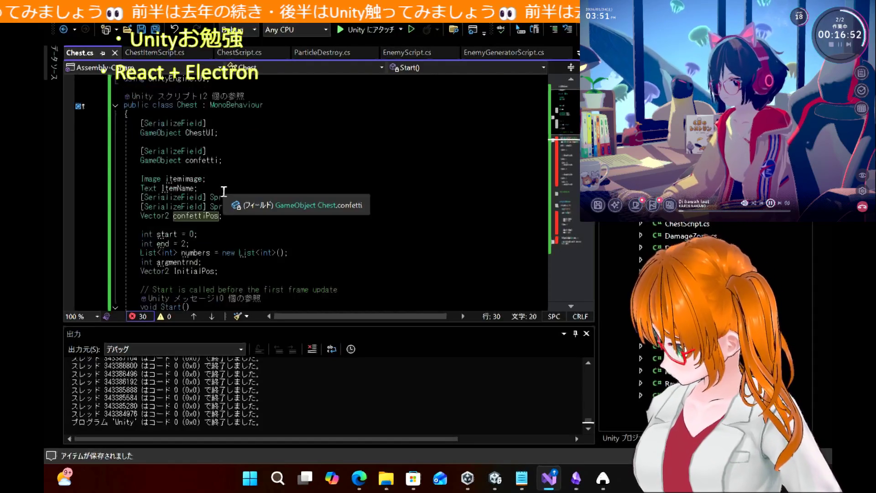
scroll(224, 192, down, 8)
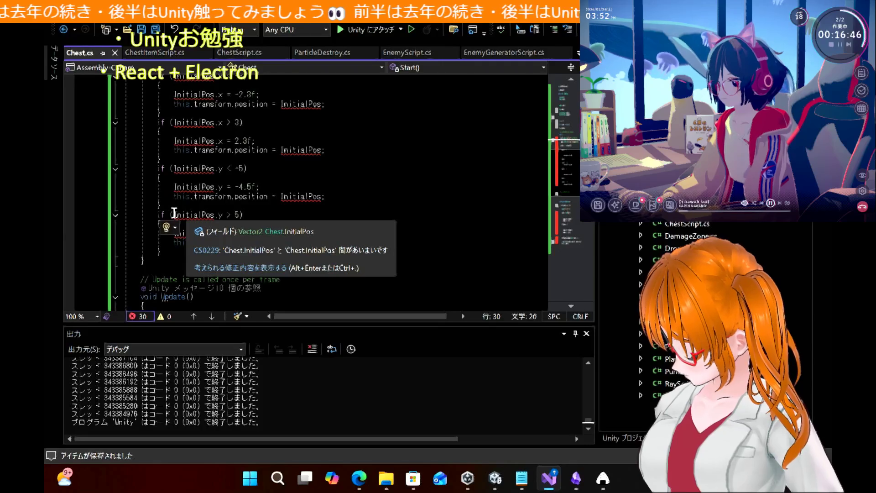
Step: Try a 'this.' prefix before InitialPos in the y > 5 check, remove it, and save
click(174, 215)
text(this.)
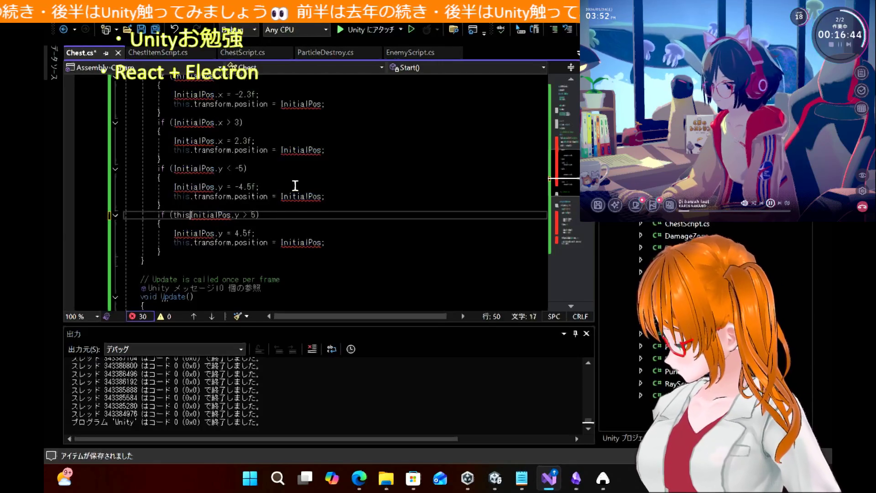
key(ctrl+space)
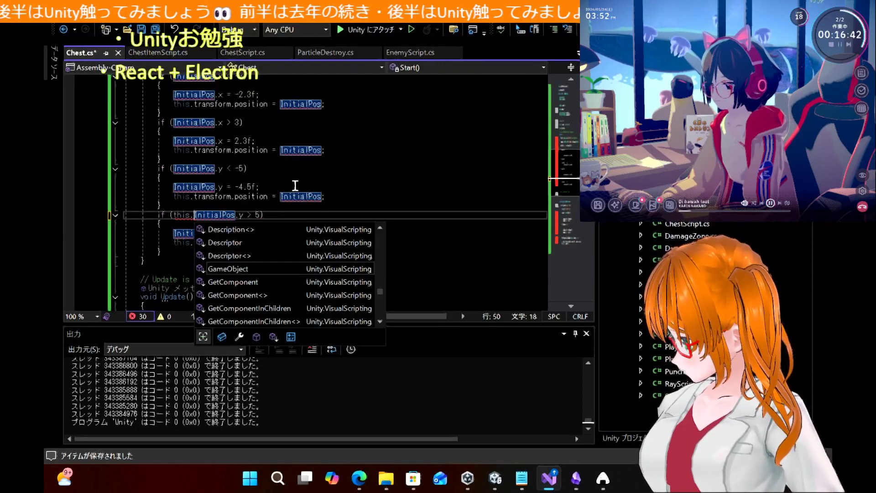
key(BackSpace)
key(BackSpace)
key(BackSpace)
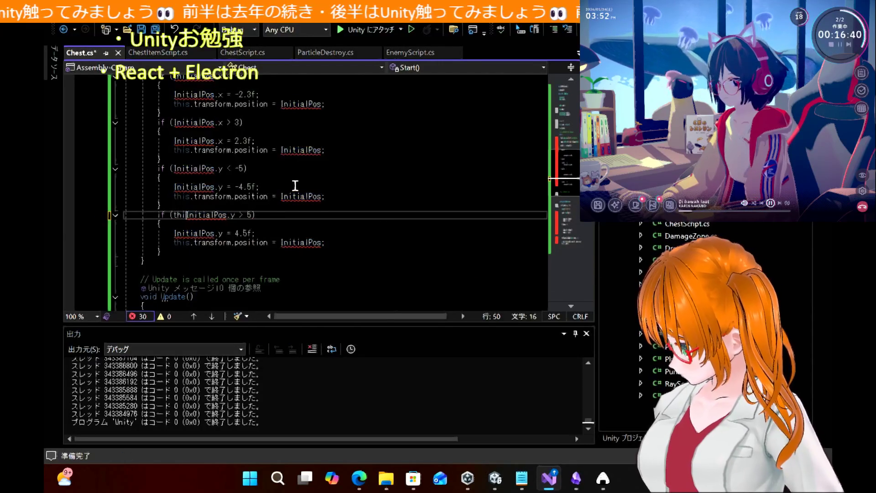
key(ctrl+s)
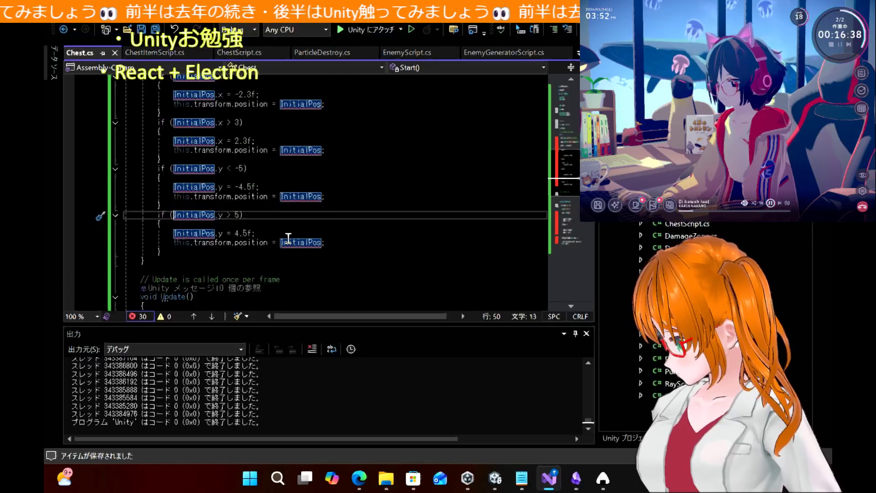
Step: Delete the closing brace on line 87 near the end of OnTriggerEnter2D
scroll(285, 240, down, 10)
scroll(288, 238, down, 6)
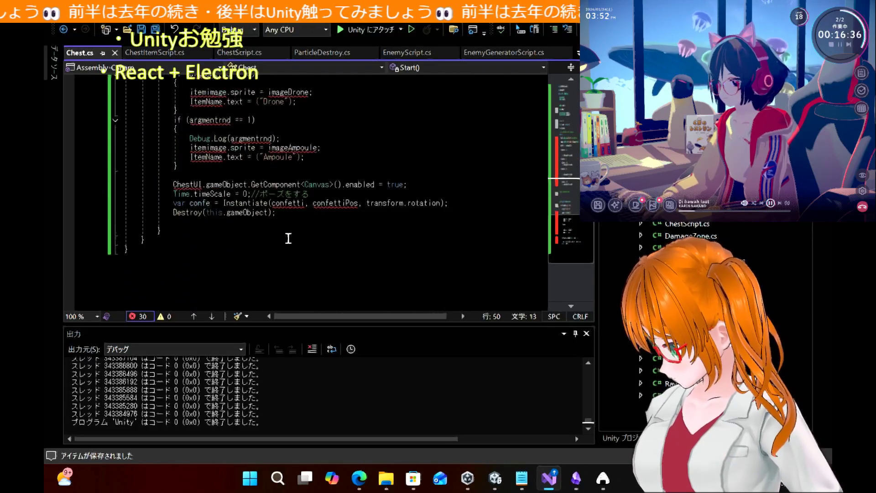
scroll(288, 238, up, 1)
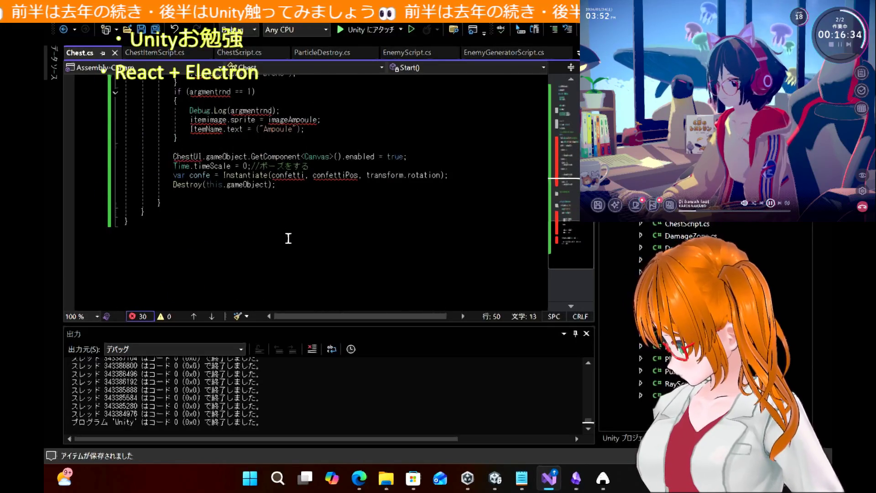
click(264, 218)
key(BackSpace)
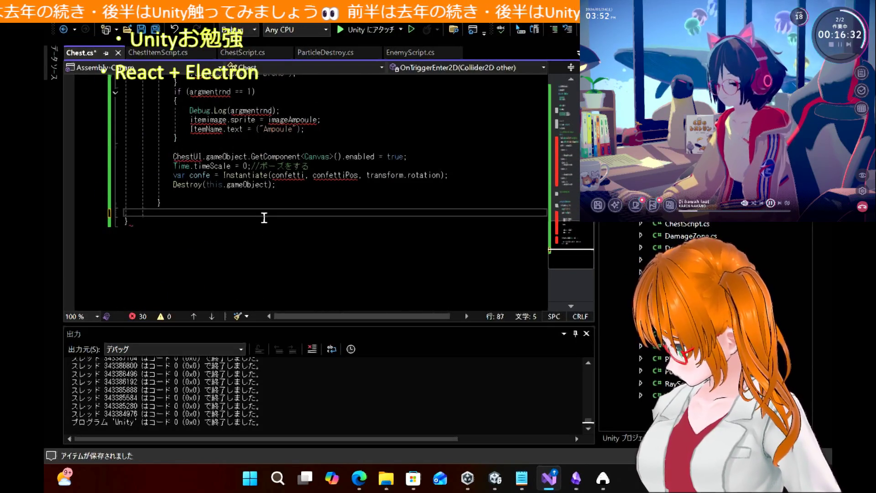
text(})
key(Return)
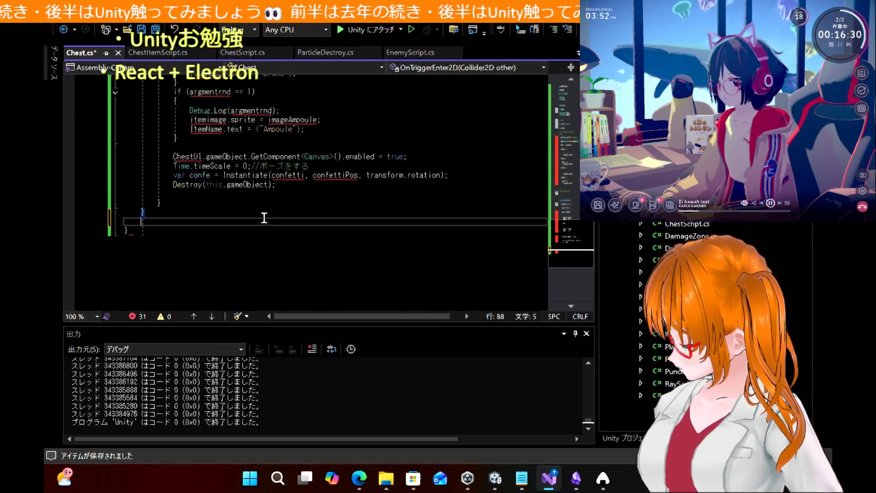
text(})
key(Return)
text(})
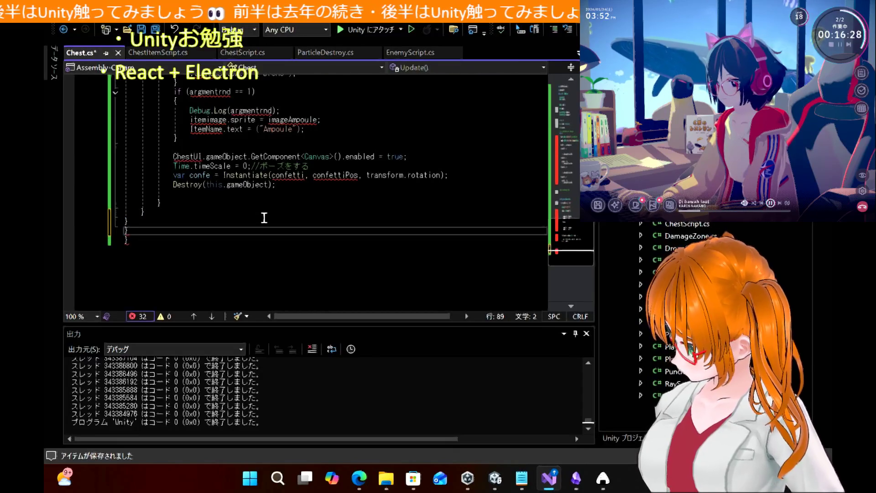
key(BackSpace)
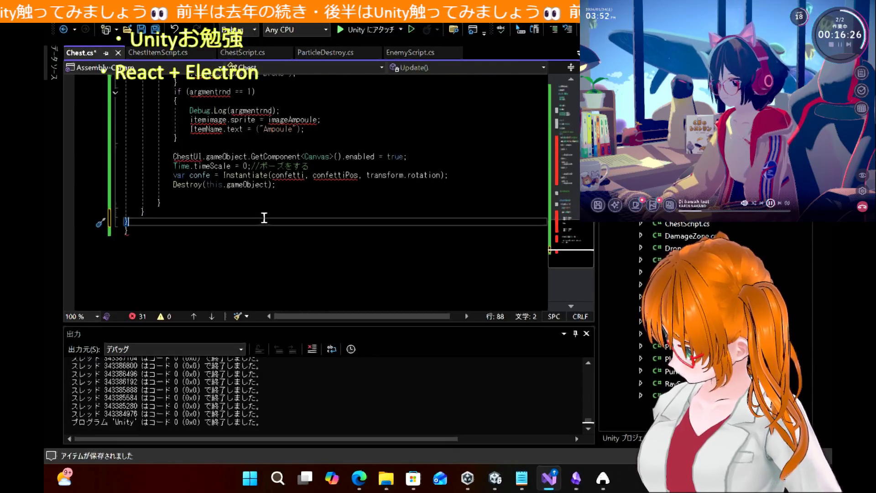
key(BackSpace)
key(BackSpace)
key(ctrl+s)
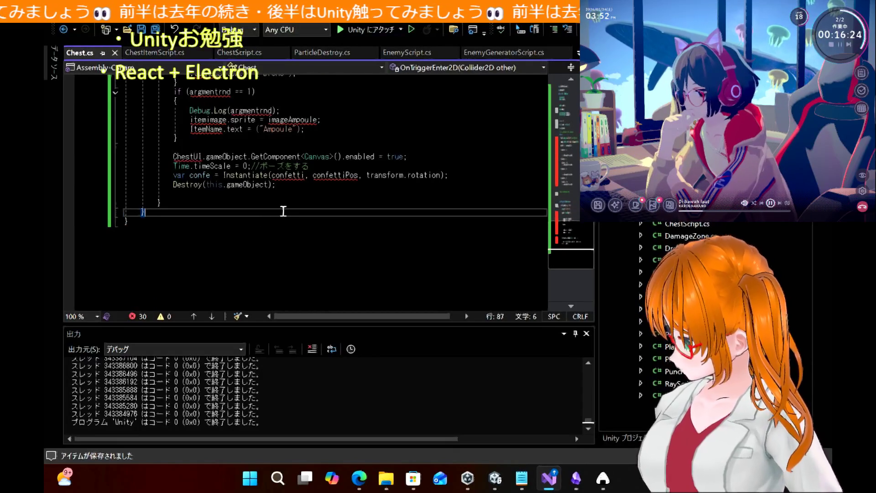
scroll(286, 211, up, 15)
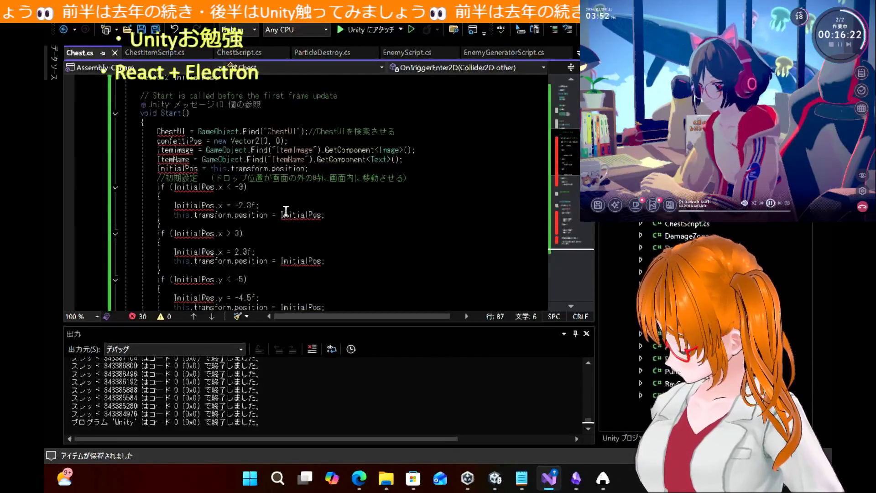
scroll(286, 211, down, 1)
scroll(286, 211, down, 1)
mouse_move(201, 277)
mouse_down()
mouse_move(150, 100)
mouse_move(111, 48)
mouse_move(113, 118)
mouse_up()
Step: Comment out the selected Start() setup lines and save Chest.cs
key(ctrl+k)
key(ctrl+c)
key(ctrl+s)
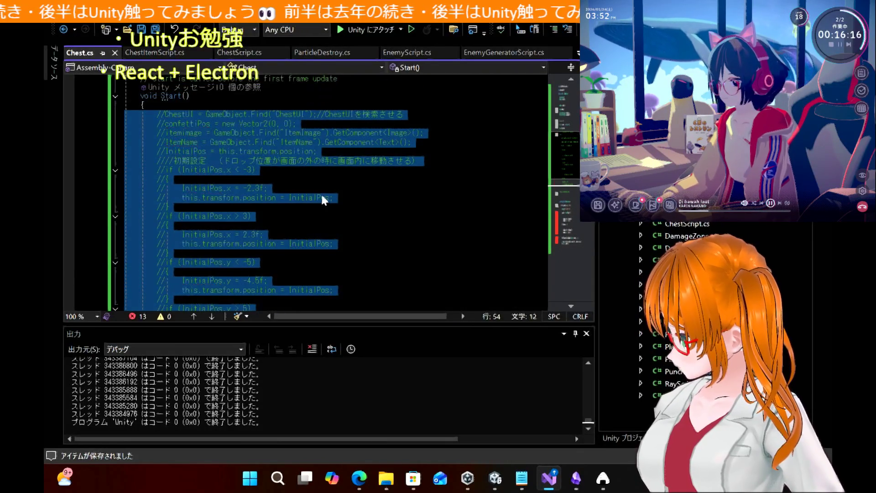
click(323, 197)
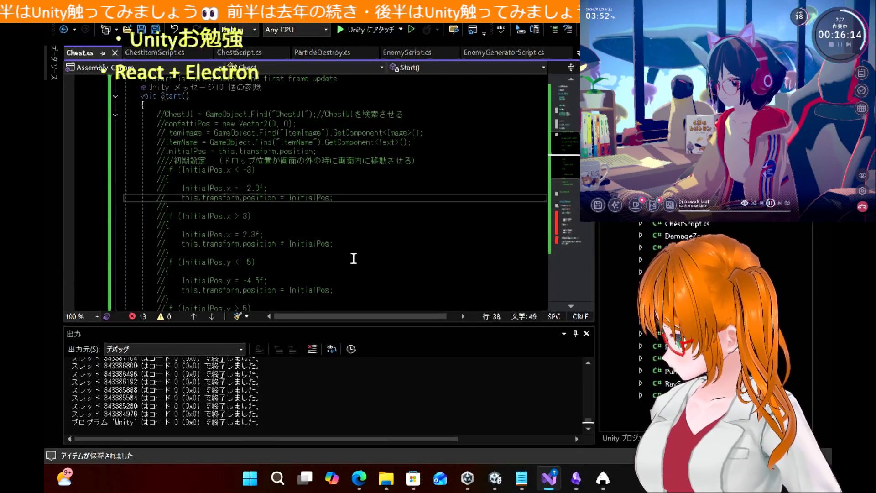
Step: Comment out the whole OnTriggerEnter2D block
scroll(354, 256, down, 8)
scroll(354, 259, down, 7)
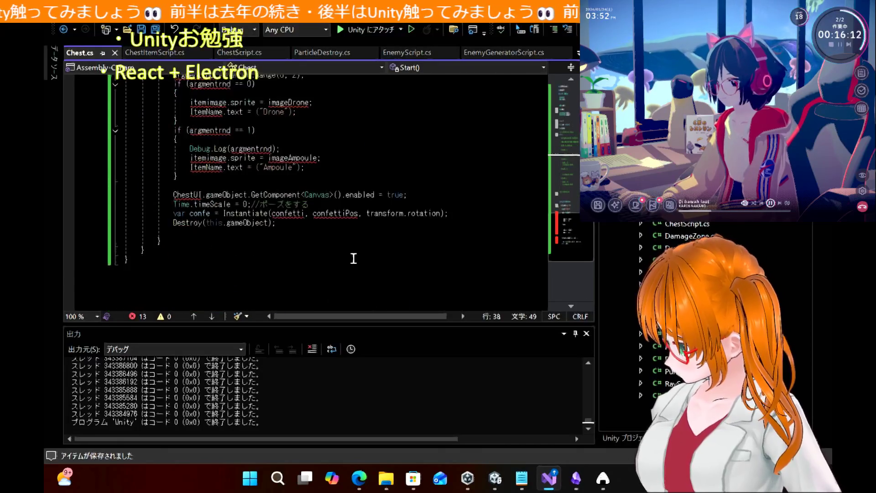
scroll(354, 258, up, 1)
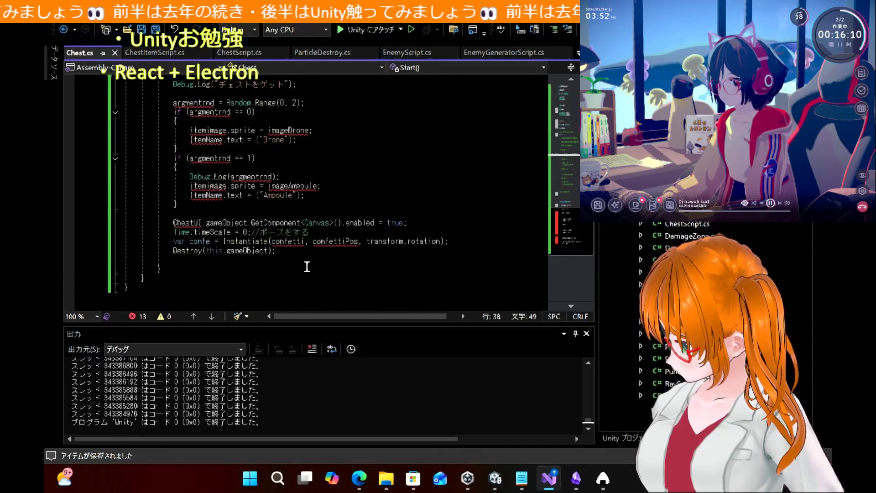
drag(307, 266, 190, 178)
click(382, 176)
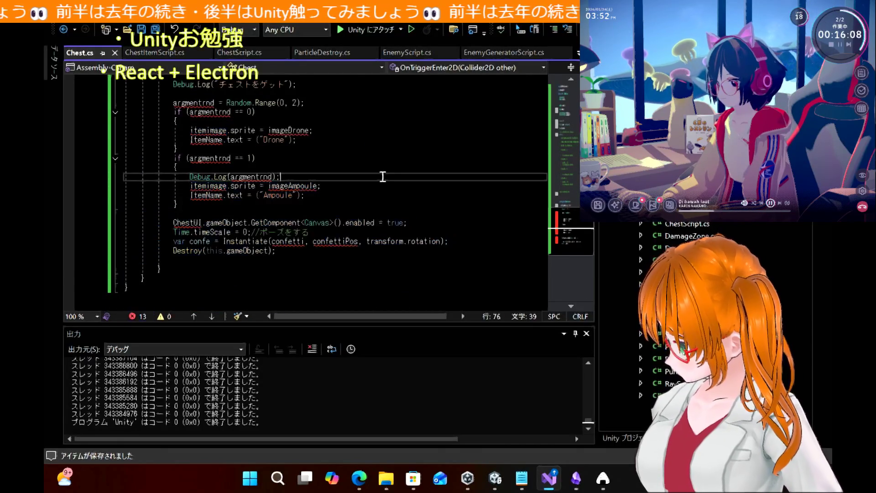
scroll(382, 176, up, 1)
scroll(382, 176, up, 1)
scroll(382, 177, down, 1)
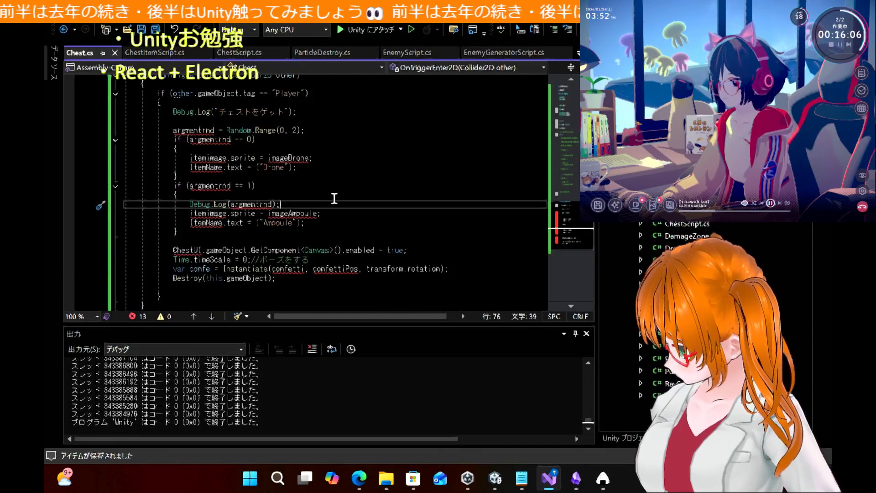
mouse_move(174, 296)
mouse_down()
mouse_move(97, 87)
mouse_move(97, 95)
mouse_up()
key(ctrl+k)
key(ctrl+c)
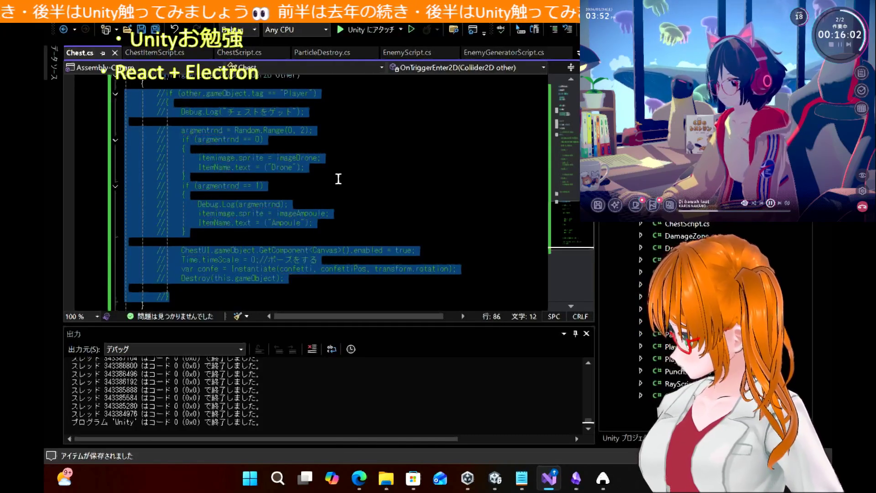
click(343, 181)
Step: Comment out the field declarations up to InitialPos
scroll(342, 181, up, 5)
scroll(342, 181, up, 10)
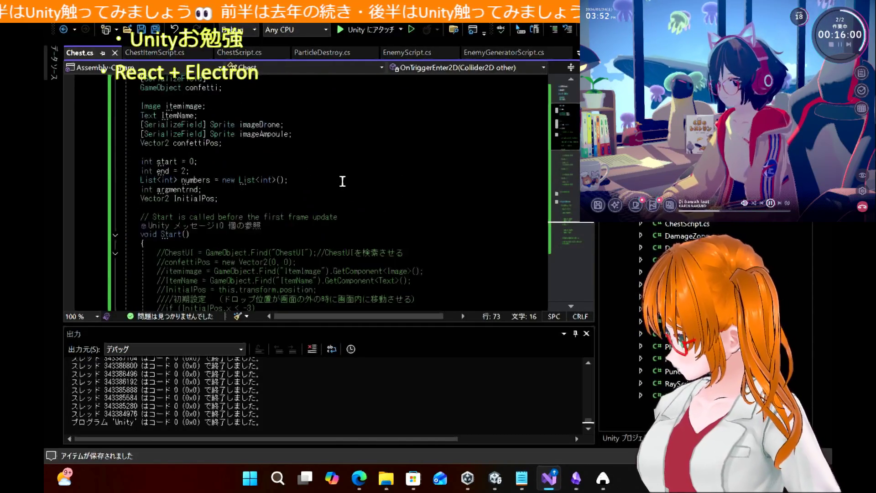
mouse_move(234, 250)
mouse_down()
mouse_move(132, 219)
mouse_move(119, 107)
mouse_move(104, 102)
mouse_up()
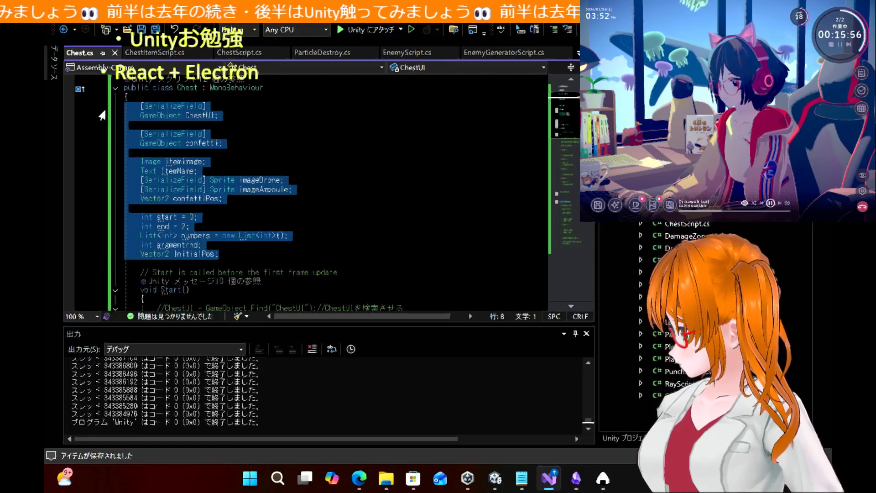
key(ctrl+k)
key(ctrl+c)
click(337, 157)
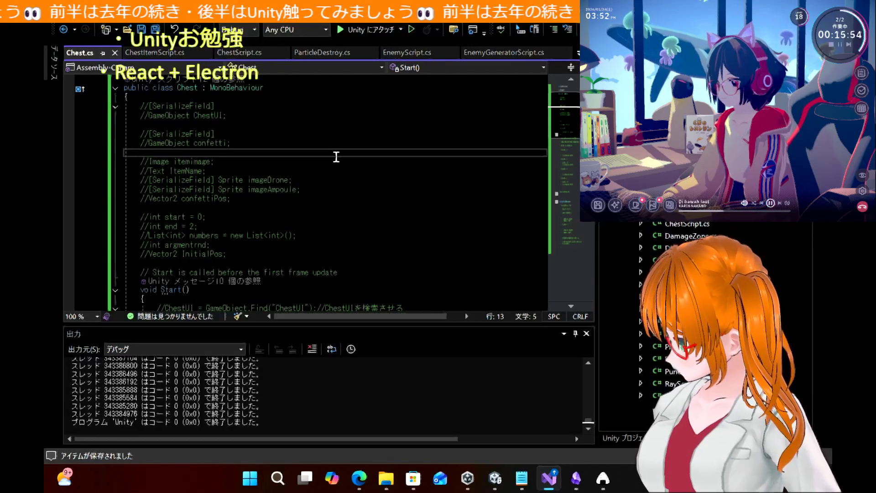
Step: Uncomment the Start() body so it becomes active code again
scroll(336, 156, up, 2)
scroll(336, 157, down, 9)
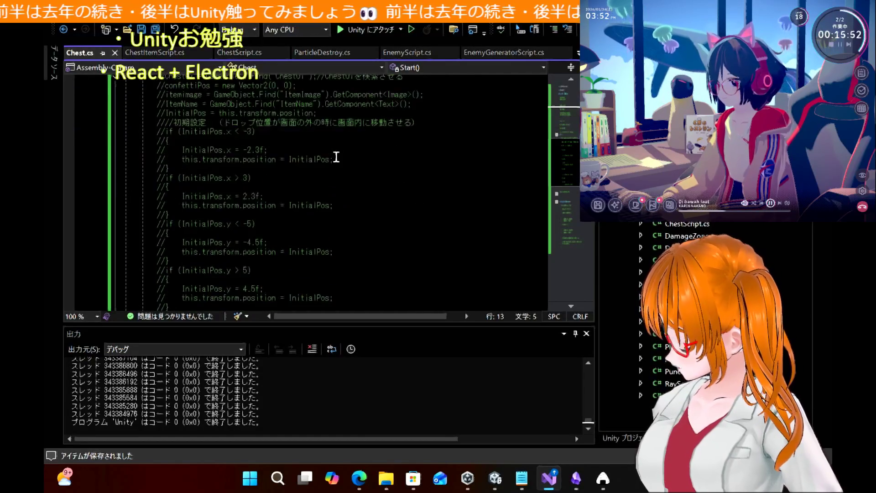
scroll(336, 156, down, 3)
mouse_move(192, 228)
mouse_down()
mouse_move(182, 73)
mouse_move(91, 164)
mouse_up()
key(ctrl+k)
key(ctrl+u)
click(374, 150)
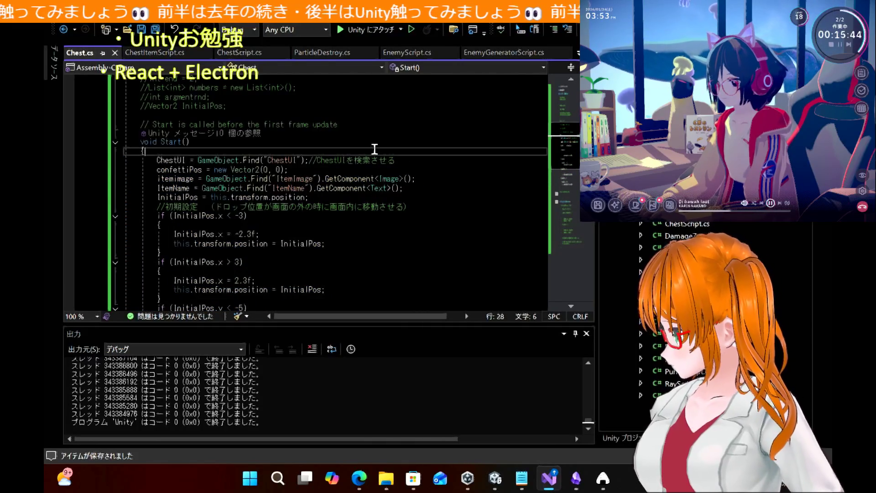
mouse_move(178, 160)
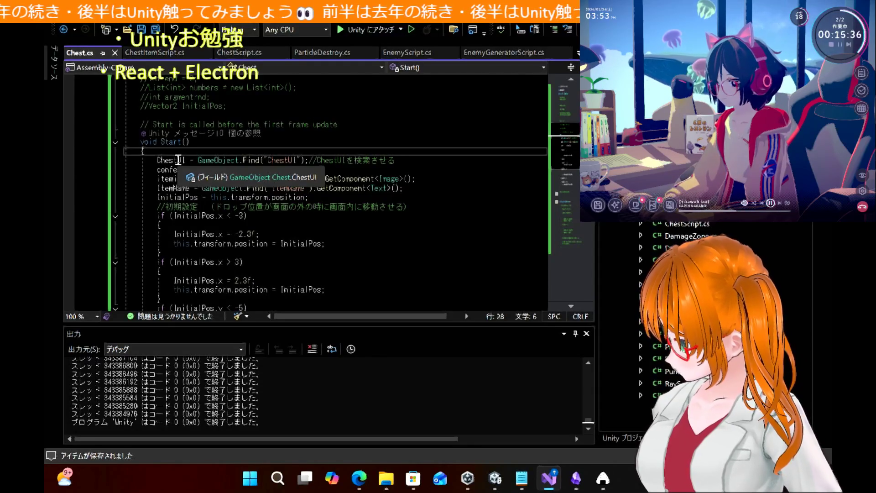
Step: Use Go To Definition on ChestUI to open ChestScript.cs
double_click(177, 160)
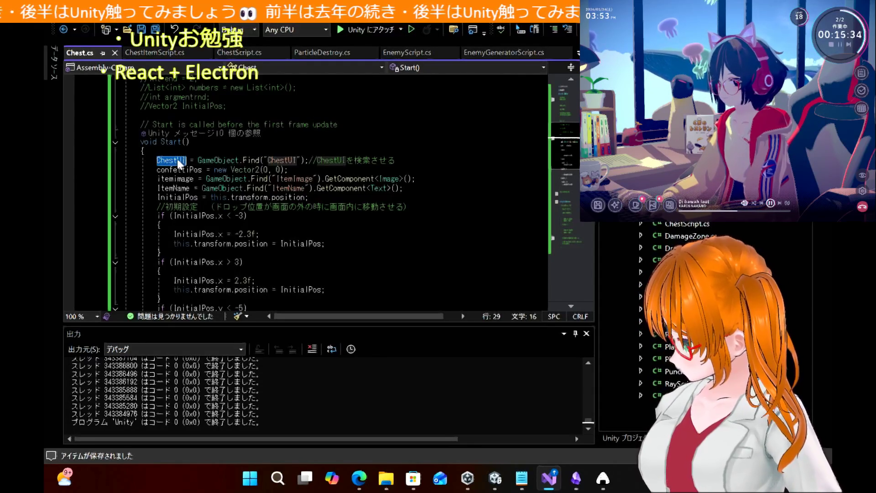
right_click(177, 158)
click(202, 193)
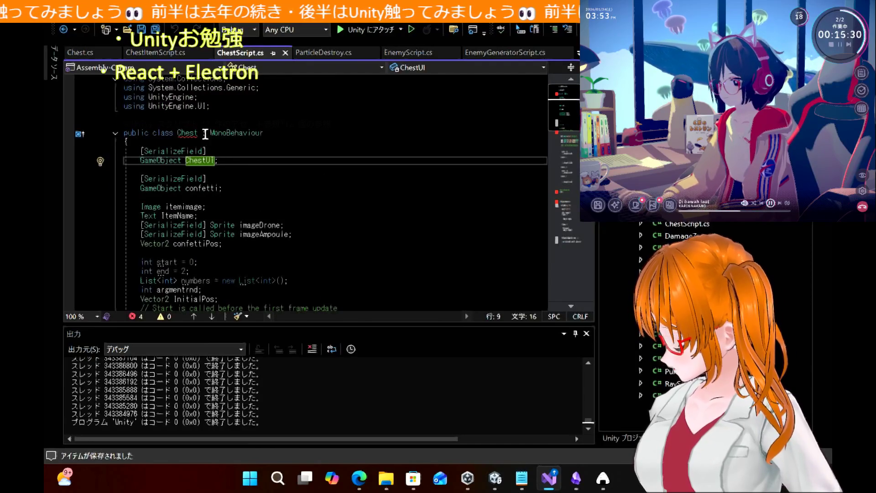
mouse_move(195, 132)
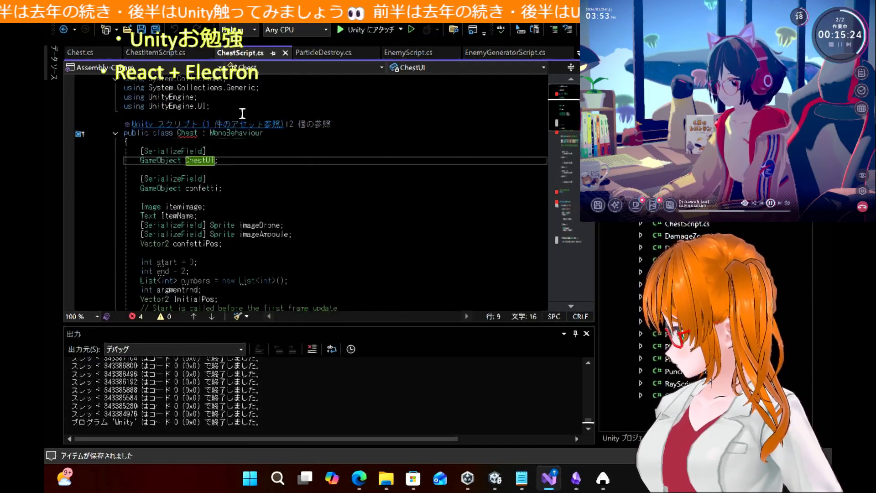
Step: Scroll through ChestScript.cs, which declares its own Chest class with 4 errors
scroll(307, 197, down, 20)
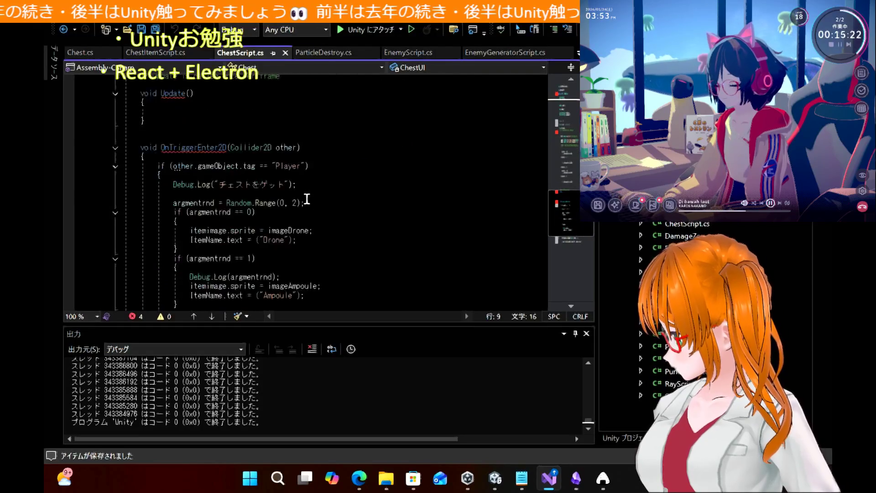
scroll(307, 199, down, 6)
scroll(307, 199, up, 10)
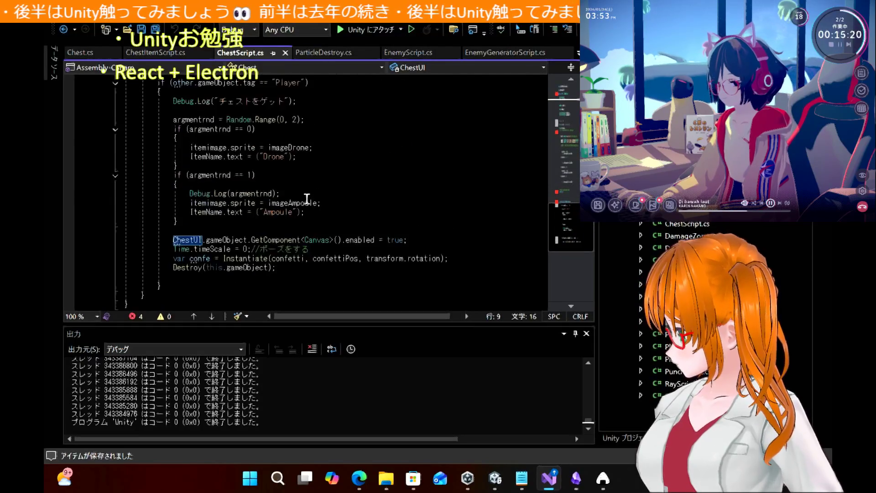
scroll(307, 199, up, 13)
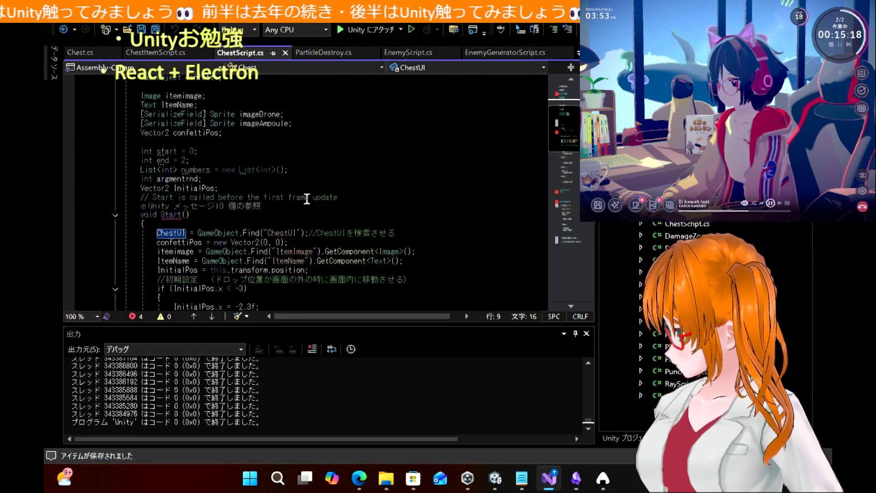
click(359, 477)
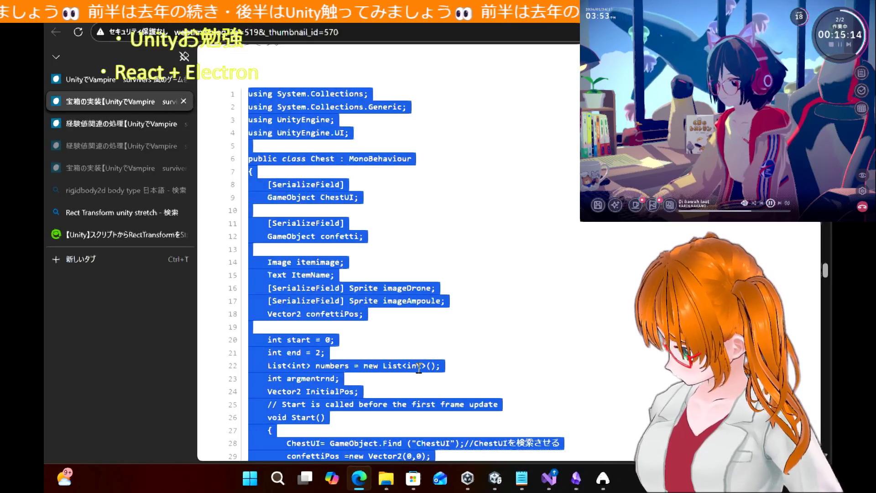
Step: Scroll through the tutorial's Chest class code to compare it with the project
scroll(418, 368, up, 2)
scroll(418, 367, up, 8)
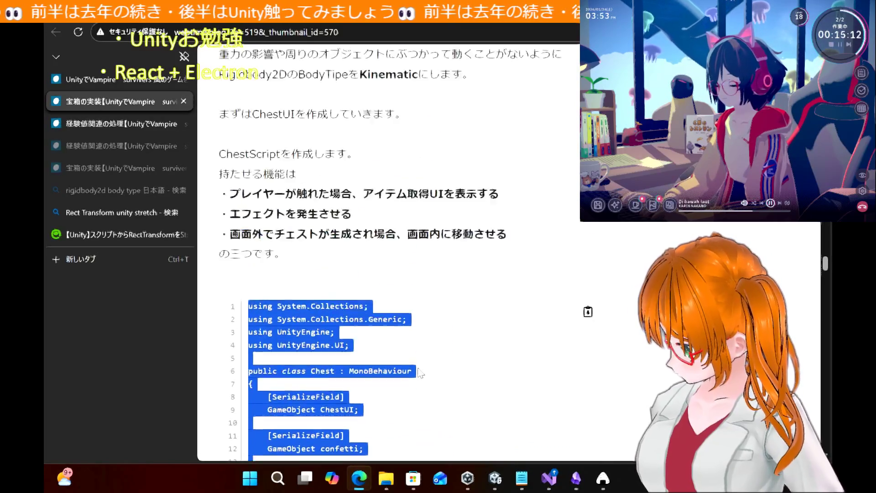
scroll(418, 371, up, 3)
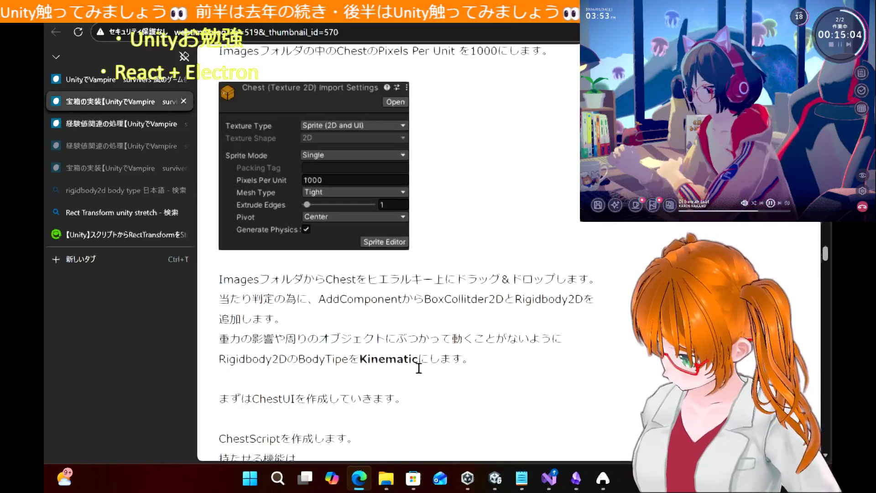
scroll(418, 368, down, 6)
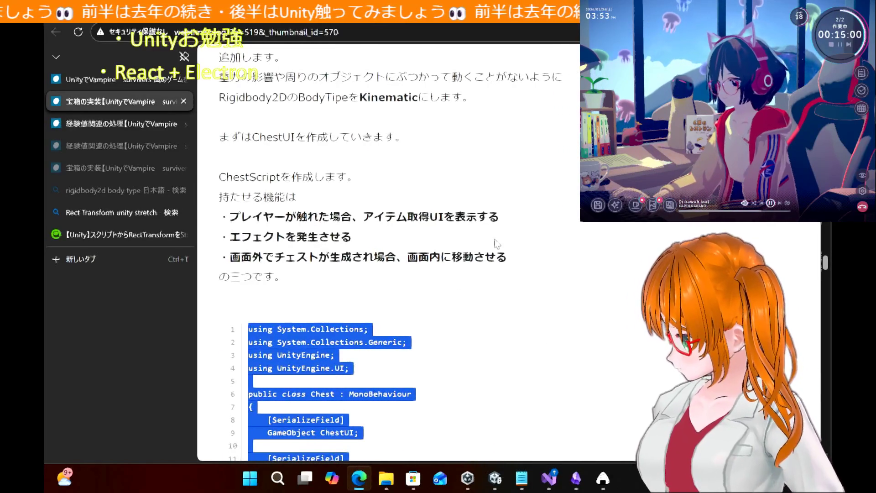
scroll(496, 243, down, 6)
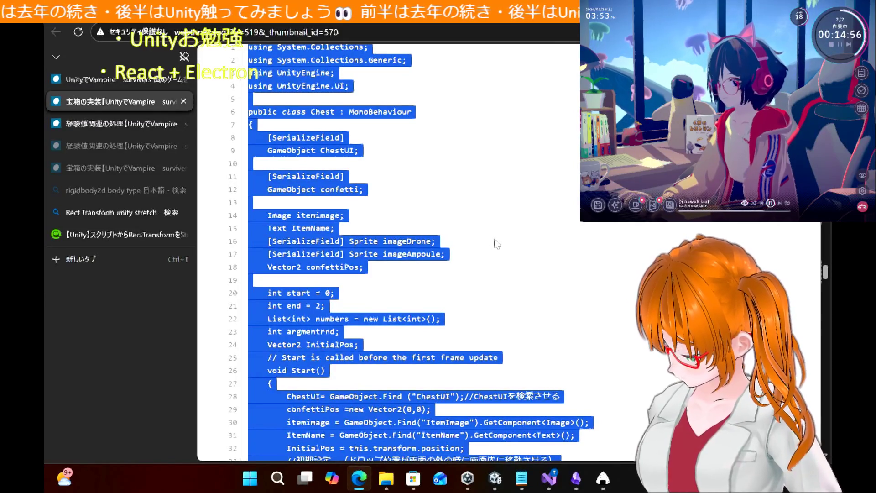
scroll(513, 272, up, 3)
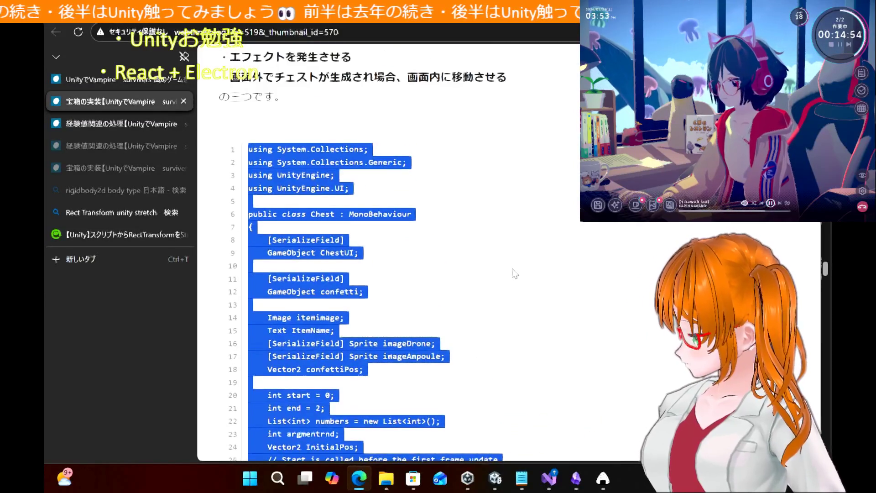
scroll(515, 273, up, 5)
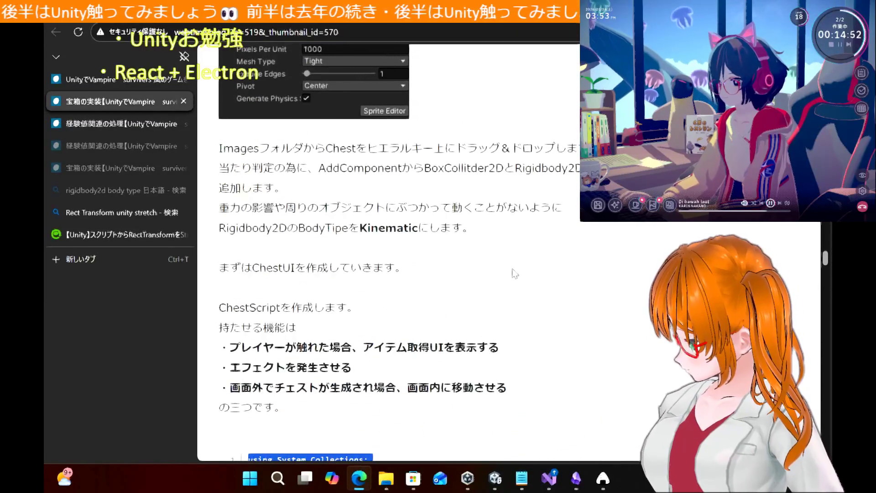
Step: Find the tutorial's ChestScript explanation, highlighting the name ChestScript, then go back to Unity
scroll(515, 273, down, 20)
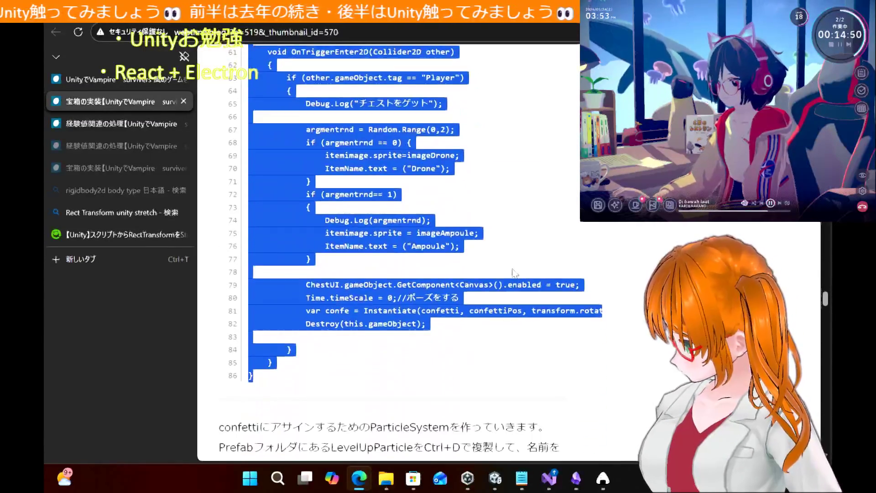
scroll(514, 273, up, 17)
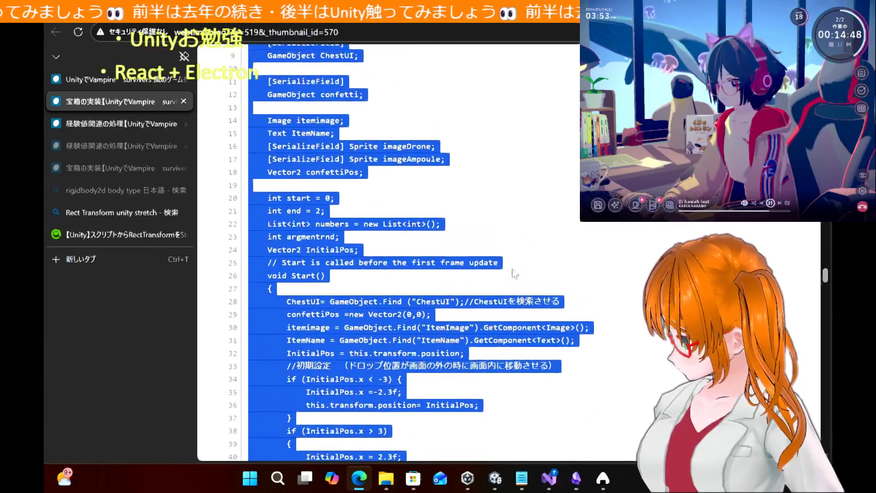
scroll(515, 273, up, 2)
scroll(515, 272, up, 2)
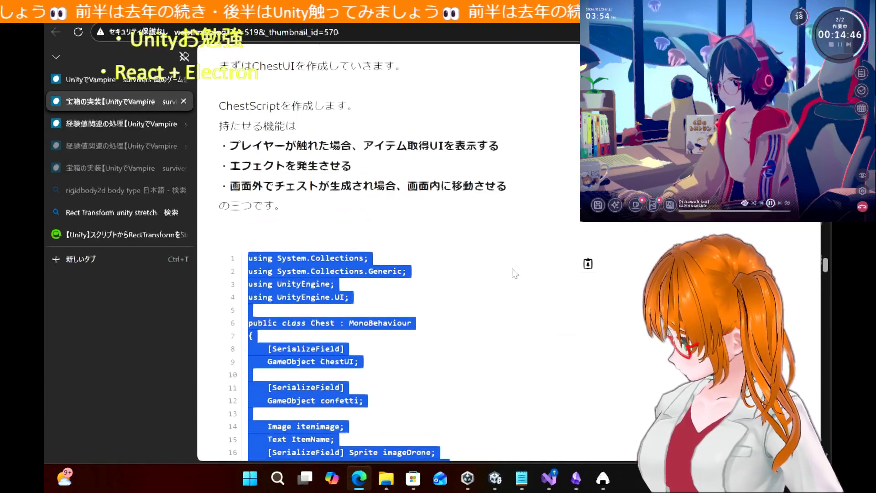
drag(228, 106, 279, 107)
click(490, 193)
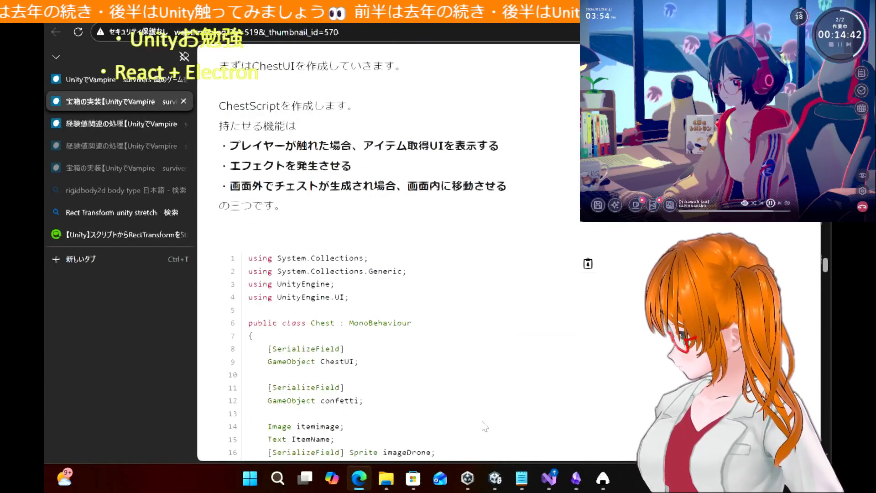
click(496, 478)
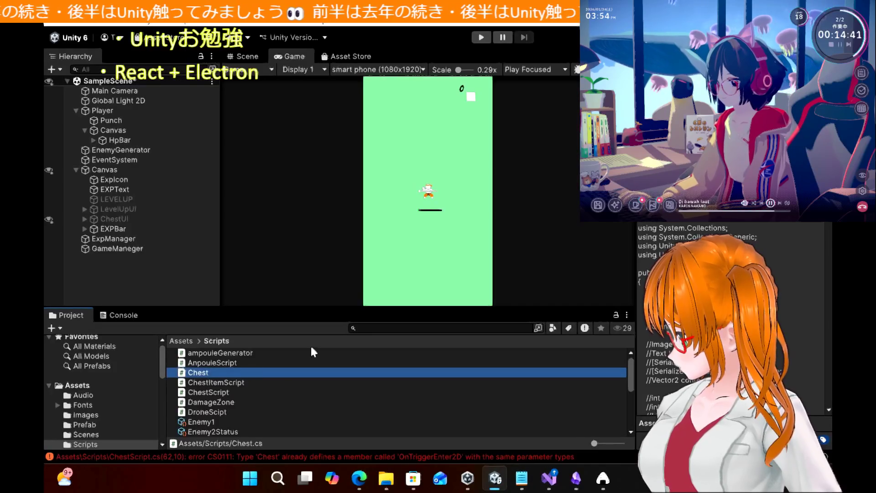
Step: Attempt to rename the Chest script asset, cancelling each time so it stays Chest
click(225, 373)
key(BackSpace)
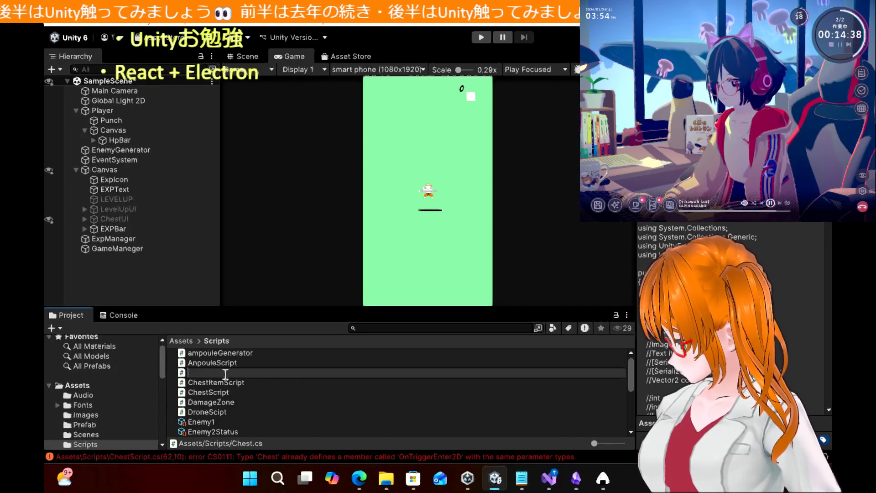
key(Escape)
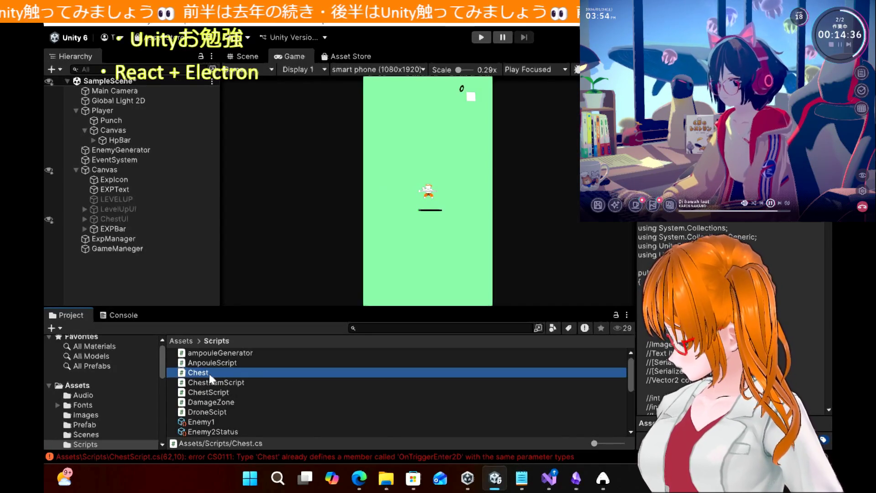
click(211, 377)
key(Escape)
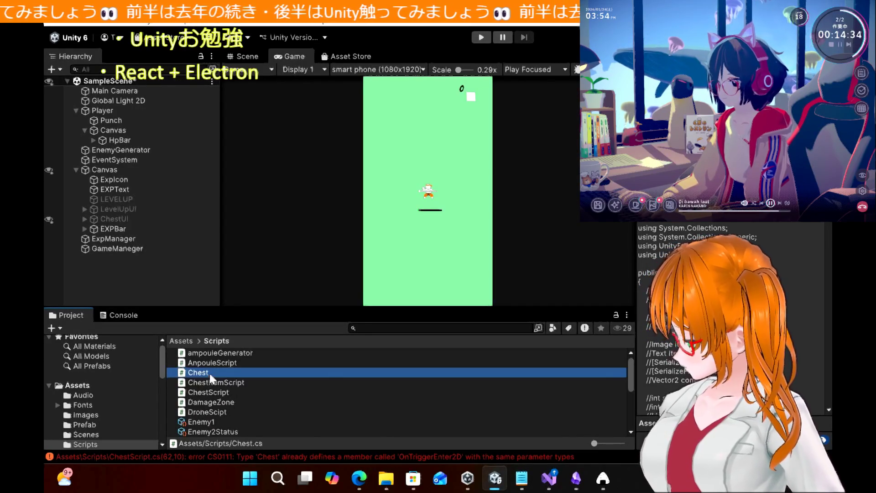
click(210, 376)
click(210, 373)
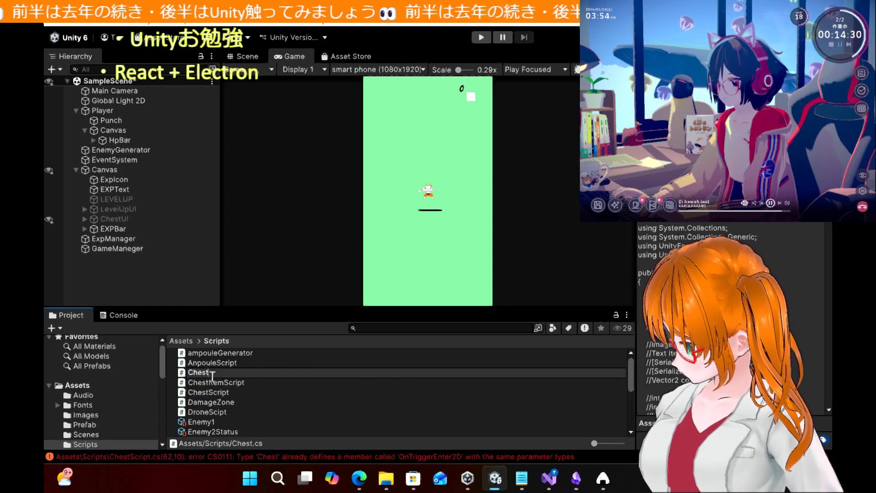
key(Return)
Step: Delete the Chest script asset and confirm the deletion
key(Delete)
key(Return)
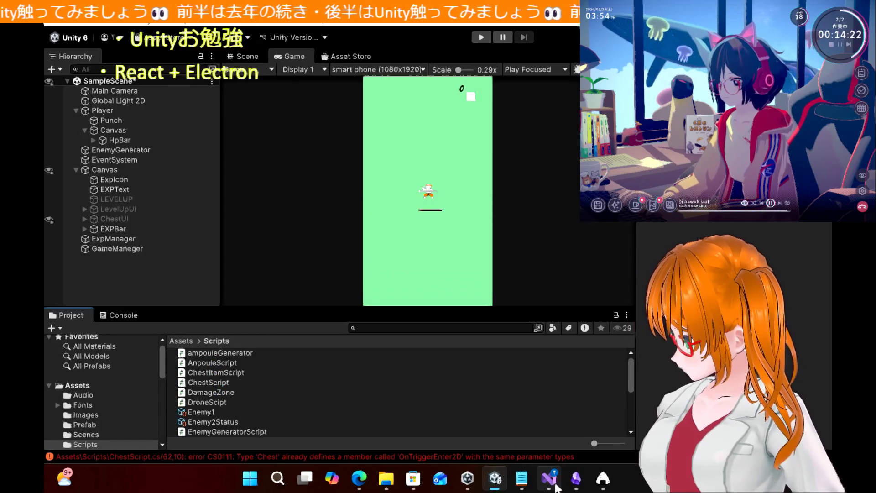
click(553, 483)
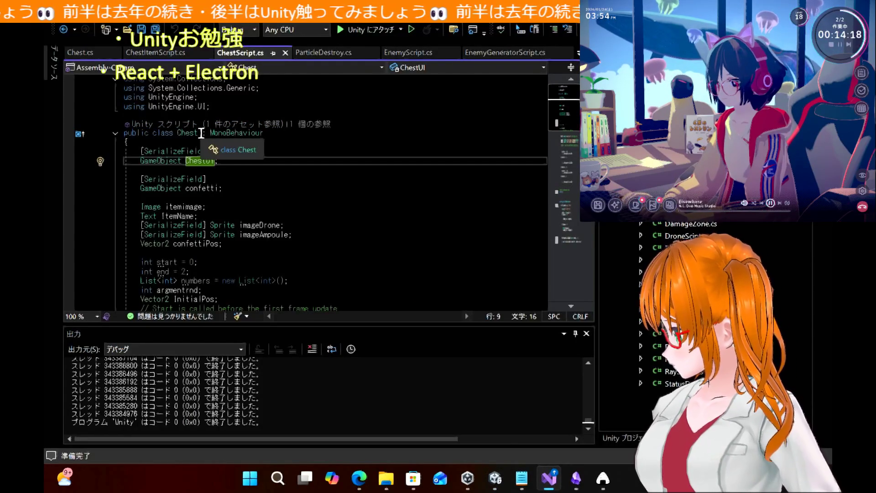
Step: Change the class name in ChestScript.cs to ChestScript and save
click(202, 133)
text(UIcript)
key(ctrl+s)
click(338, 207)
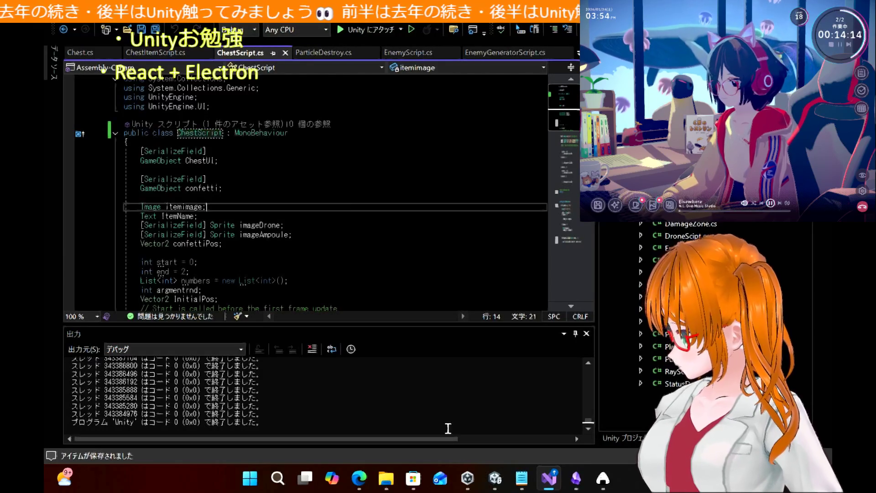
Step: Open ChestScript from Unity's Project window in the code editor
click(495, 478)
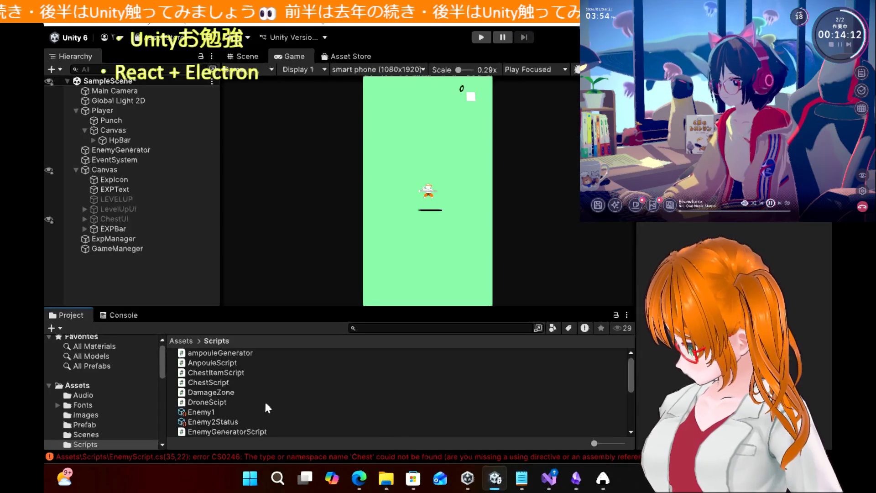
double_click(213, 383)
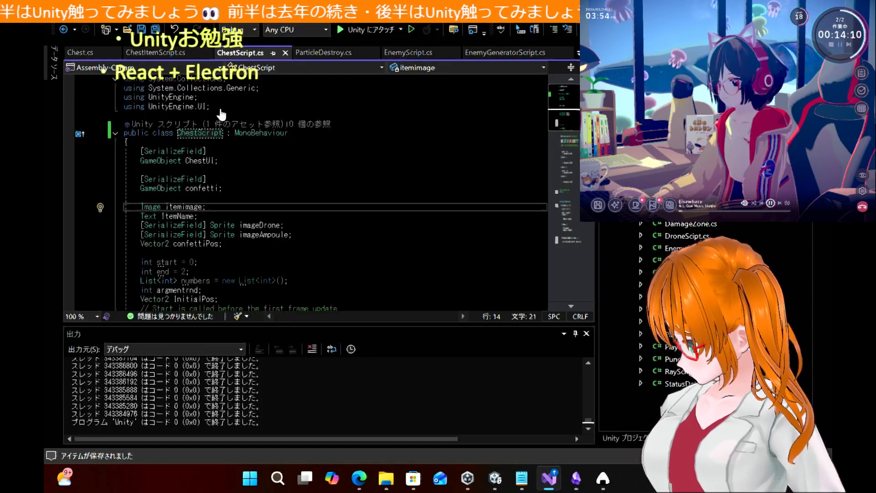
click(492, 489)
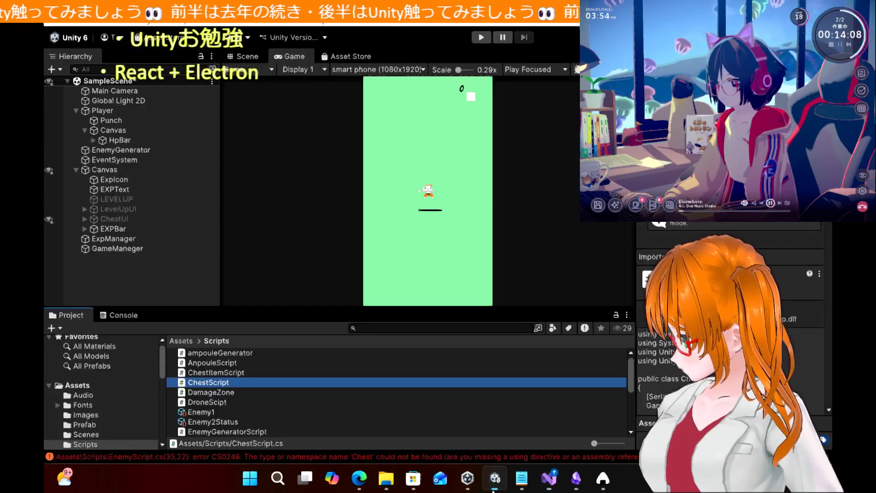
click(367, 482)
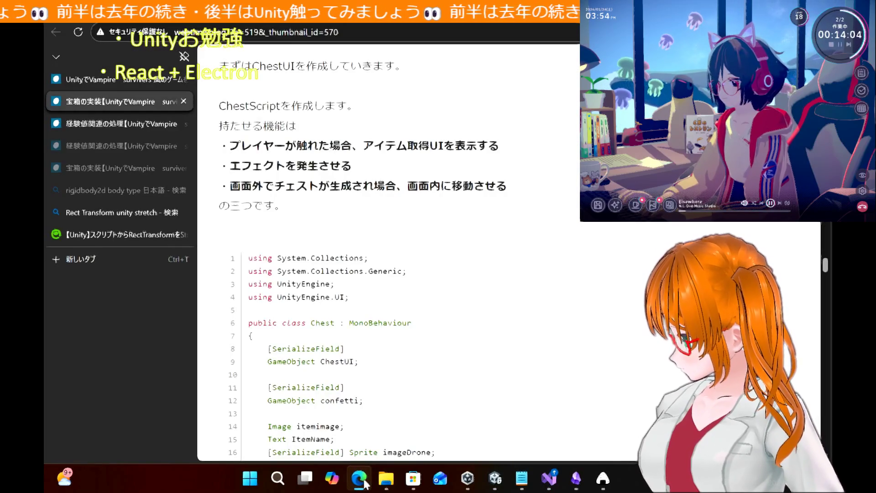
scroll(404, 278, down, 10)
scroll(404, 277, down, 10)
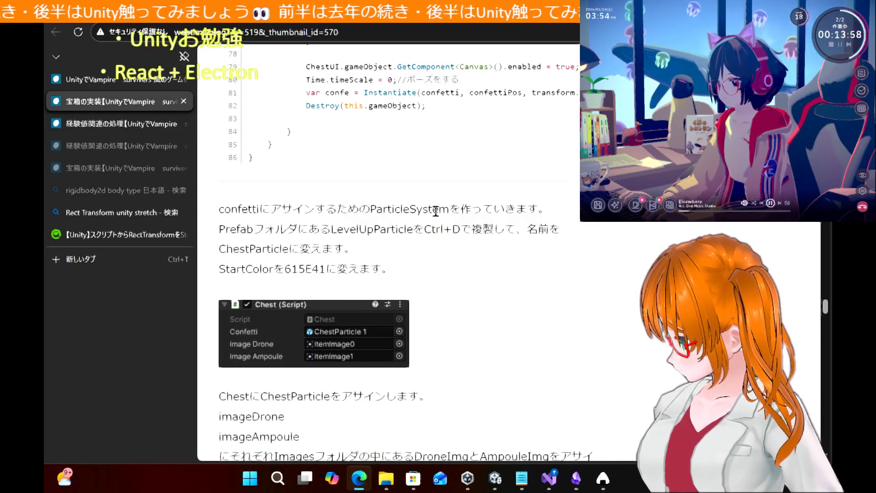
scroll(470, 267, down, 6)
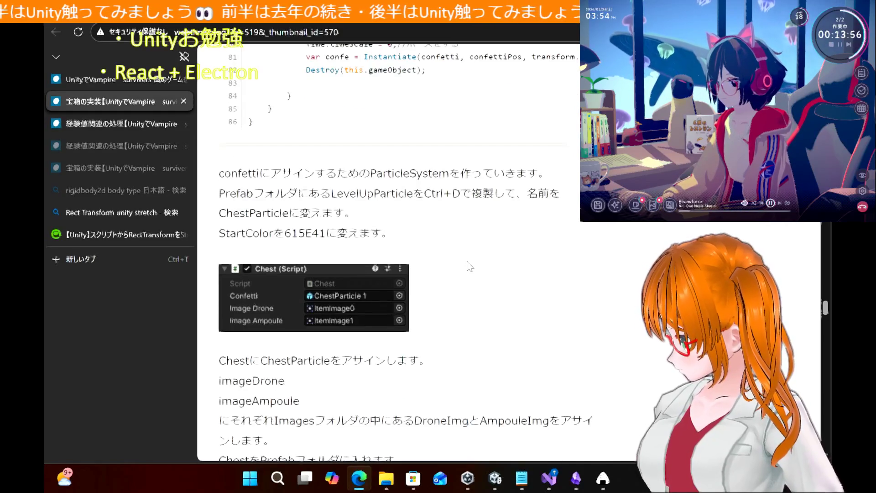
scroll(470, 266, down, 6)
scroll(468, 261, up, 8)
scroll(467, 262, up, 2)
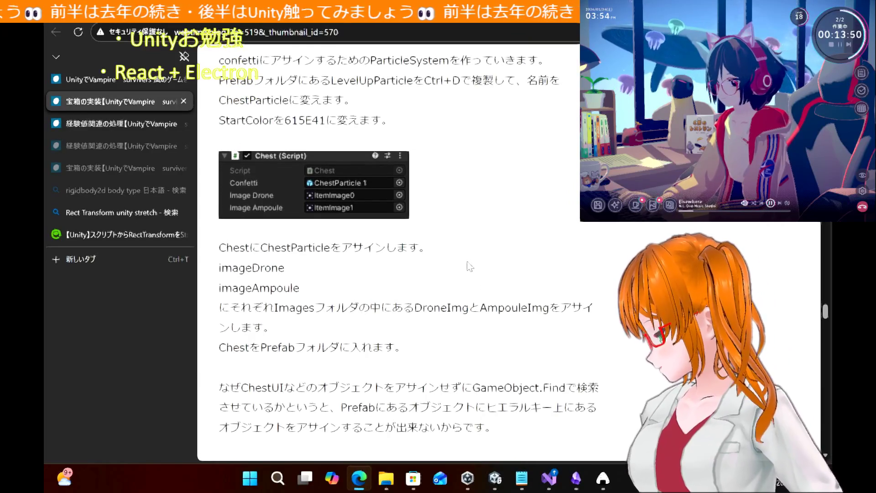
scroll(470, 267, down, 1)
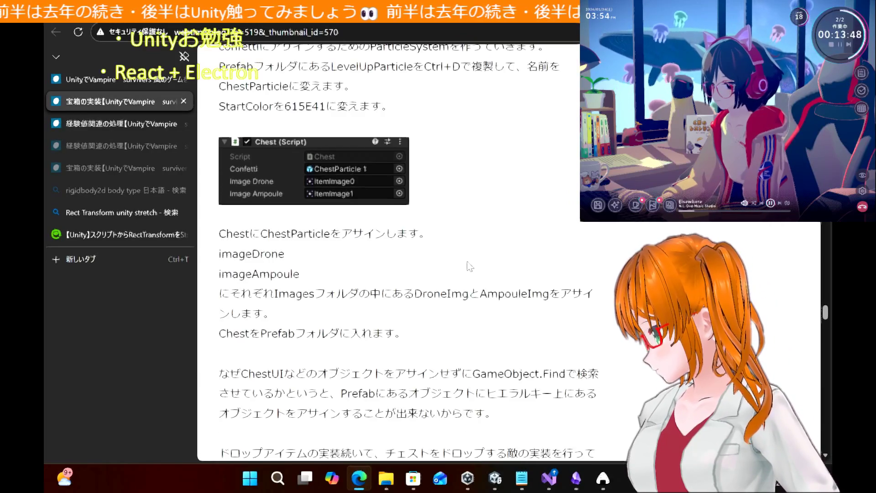
scroll(470, 267, up, 3)
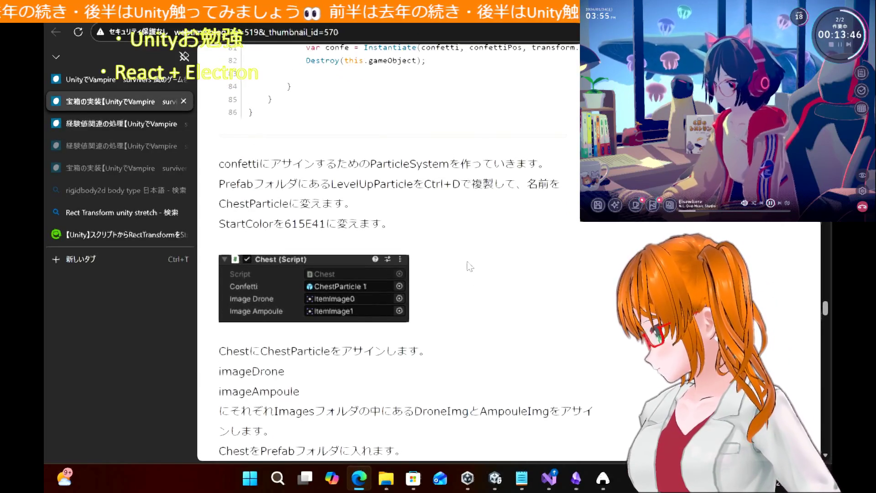
click(495, 478)
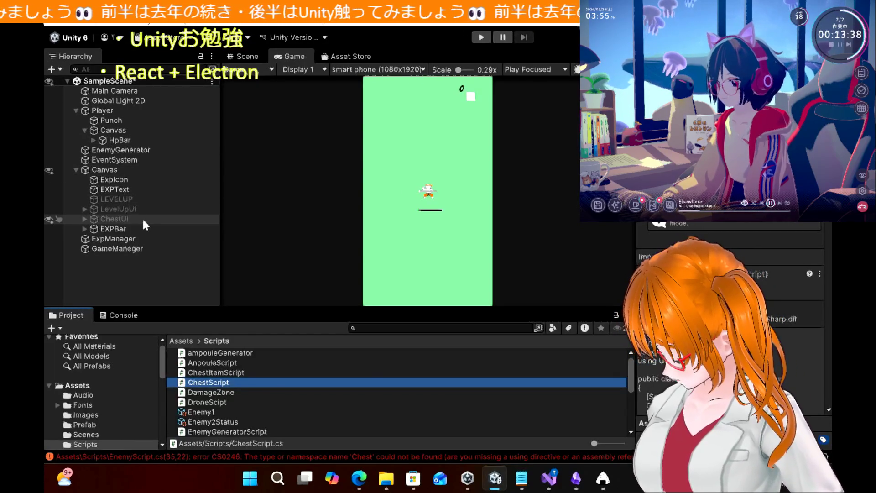
Step: Glance at the chest tutorial and the code editor before returning to Unity
click(359, 478)
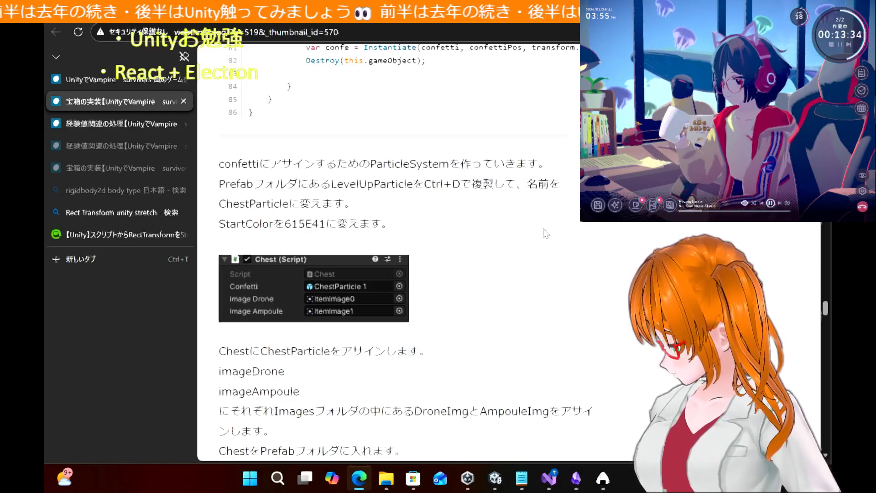
scroll(506, 218, down, 2)
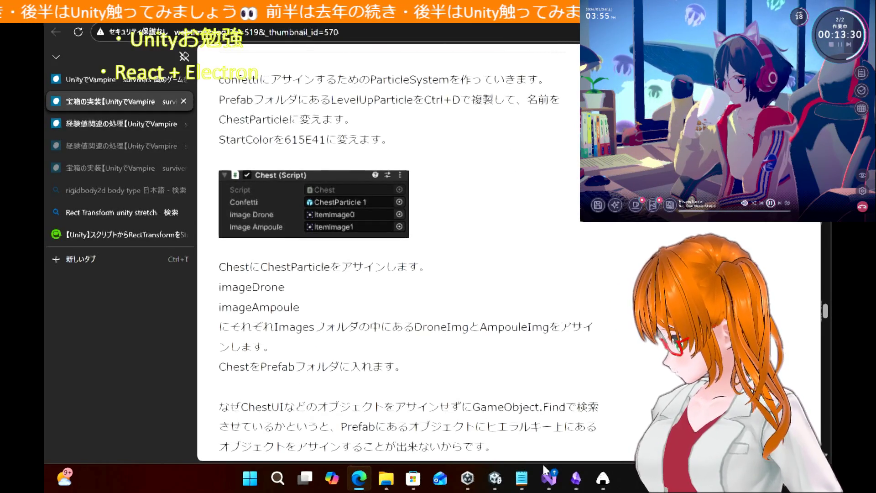
click(548, 478)
click(495, 478)
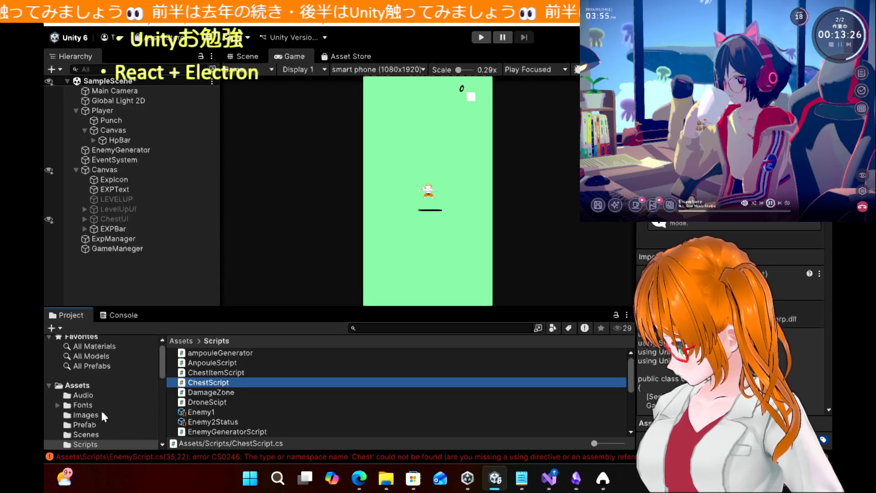
Step: Open the Assets > Prefab folder and select the ChestParticle prefab
click(85, 434)
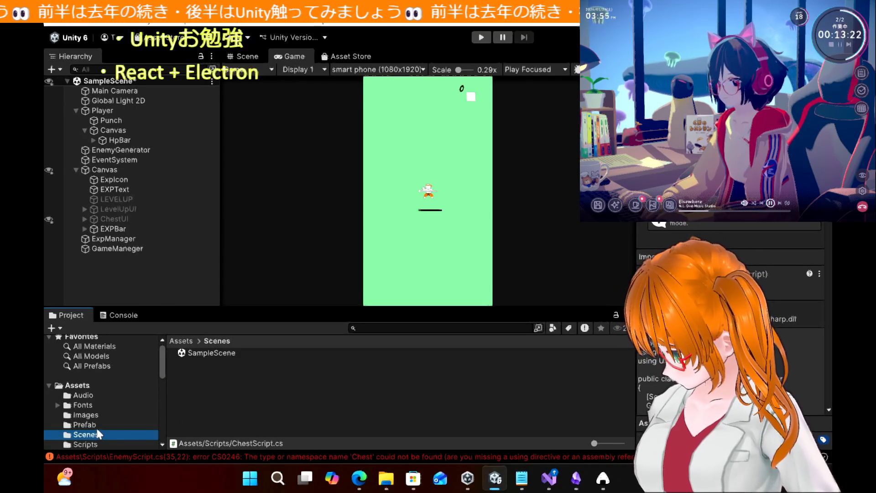
click(94, 425)
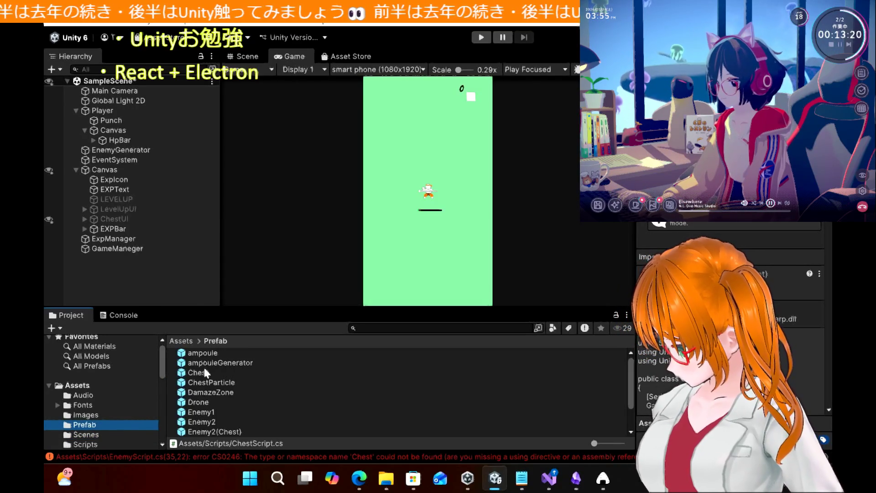
click(210, 386)
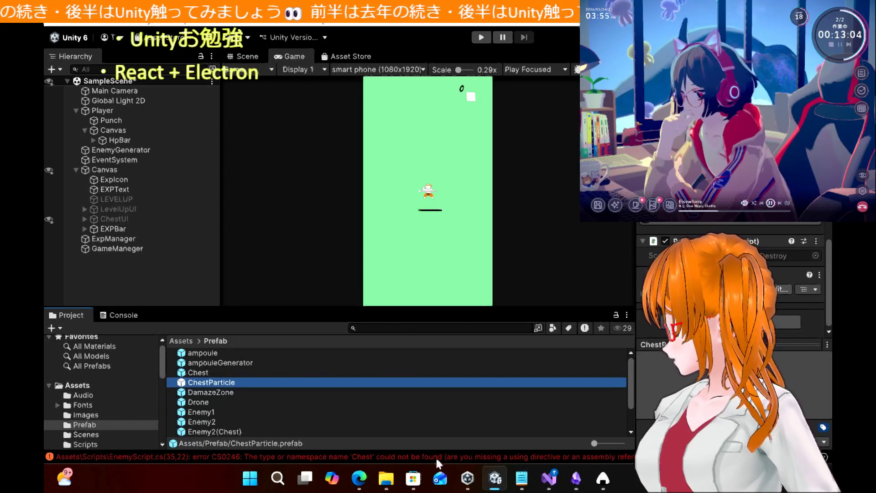
click(360, 479)
click(362, 487)
click(362, 487)
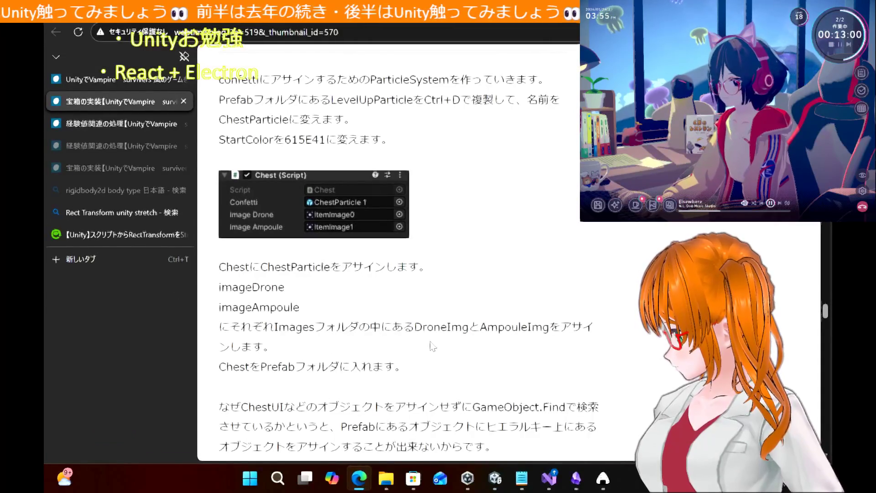
Step: Reread the tutorial around assigning ChestParticle to the Chest's Confetti field
scroll(432, 346, up, 1)
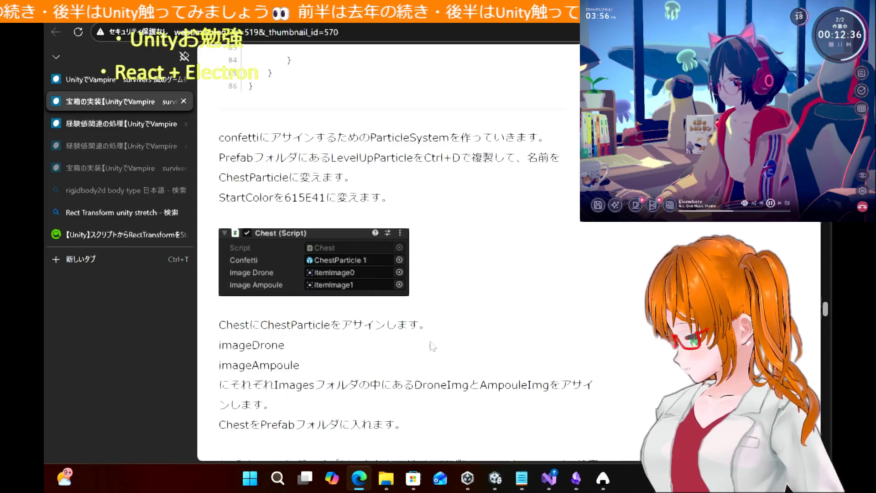
scroll(433, 347, down, 15)
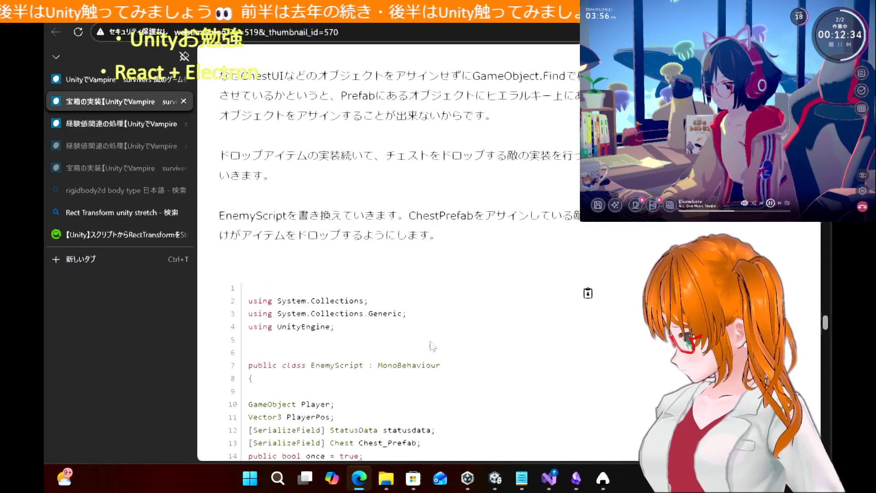
scroll(433, 346, down, 10)
scroll(432, 346, up, 2)
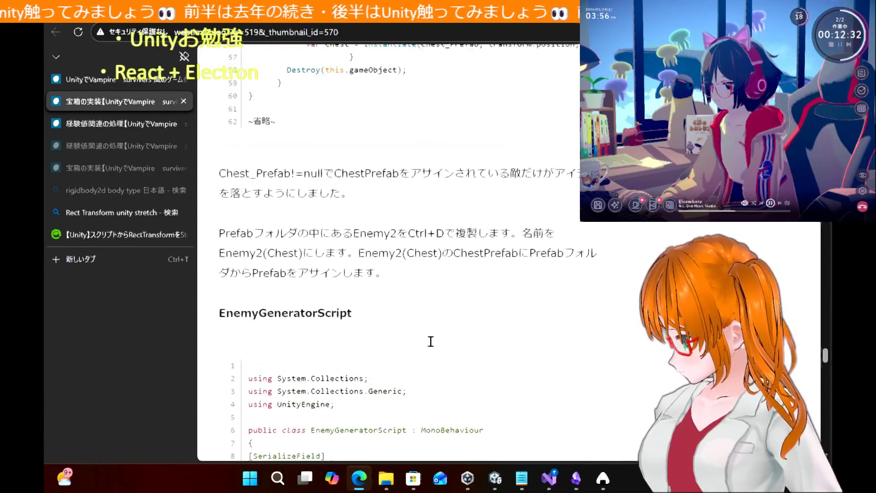
scroll(432, 347, up, 15)
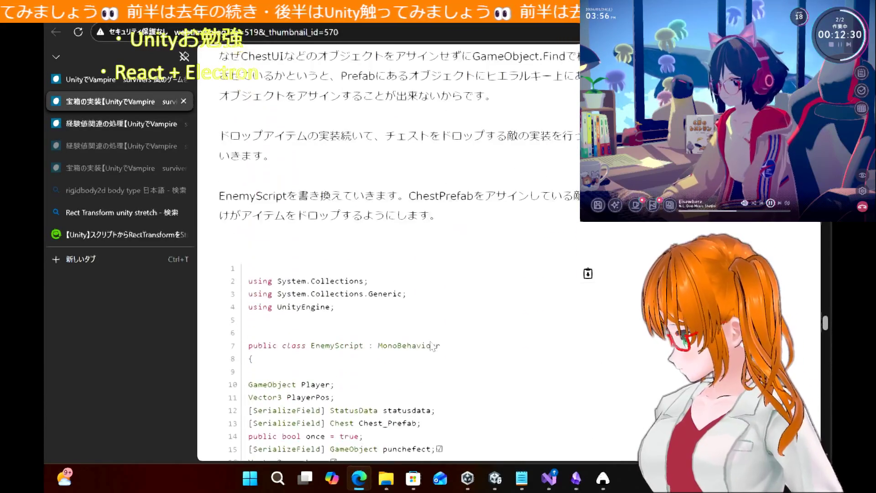
scroll(432, 347, down, 1)
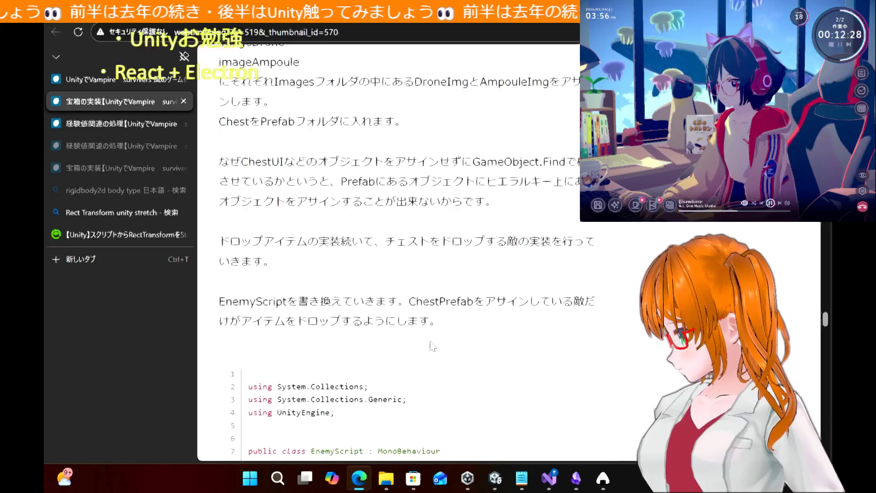
scroll(382, 246, up, 3)
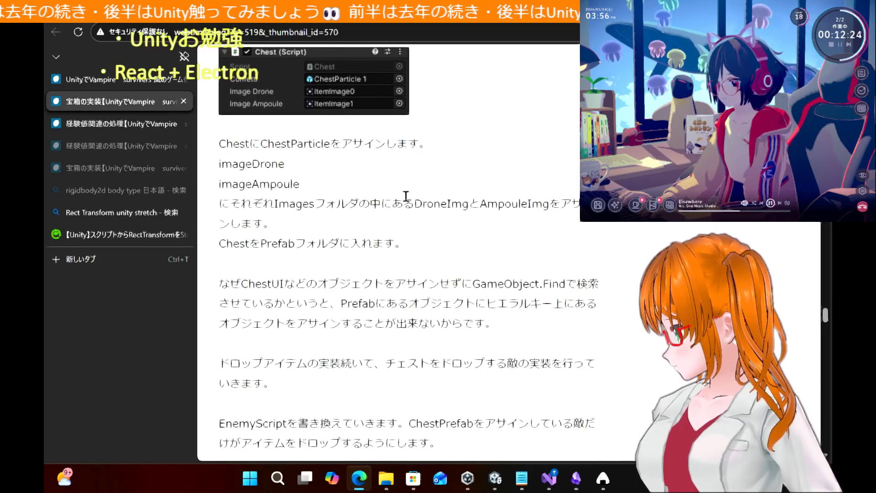
scroll(406, 195, up, 10)
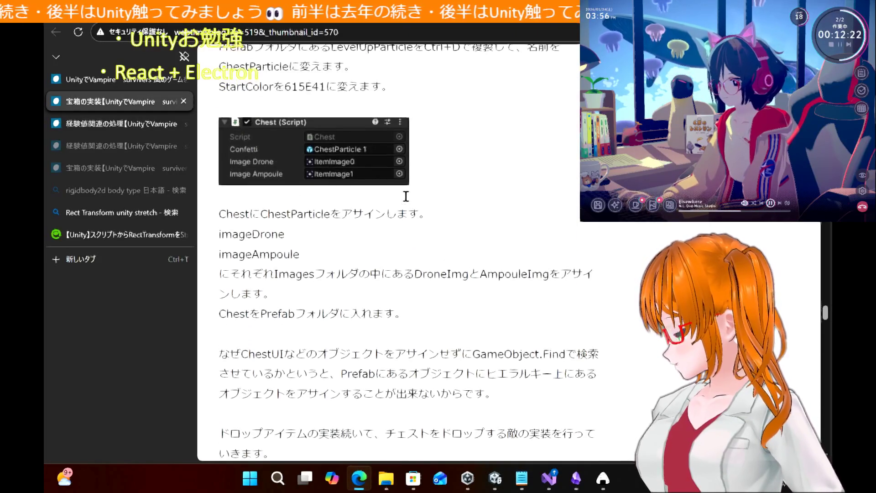
scroll(406, 196, up, 15)
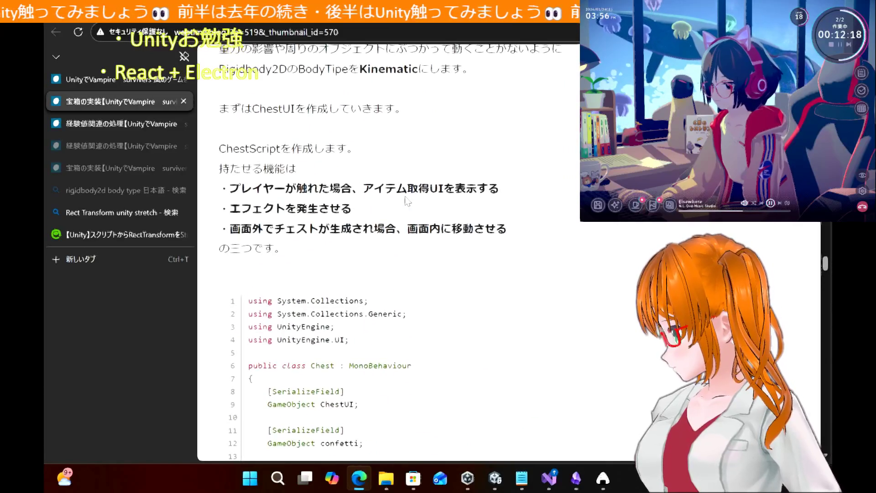
Step: Read down through the EnemyScript and EnemyGeneratorScript code sections, then go back to Unity
scroll(407, 201, down, 15)
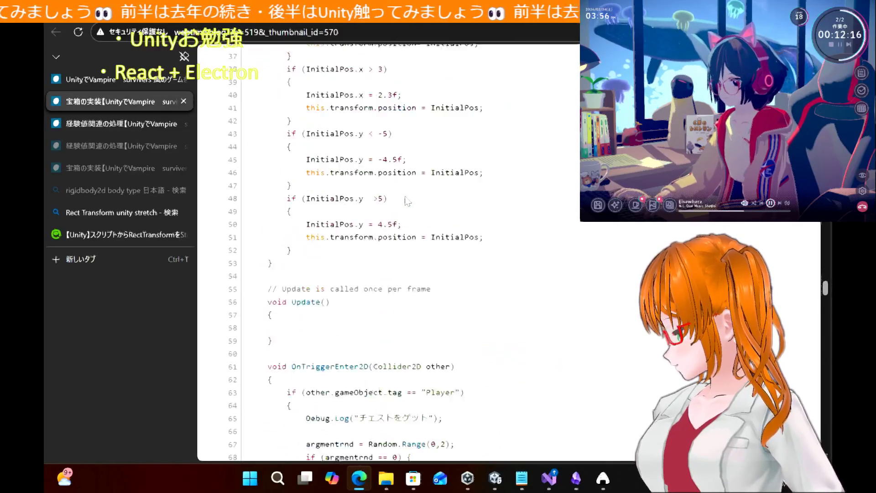
scroll(407, 201, down, 10)
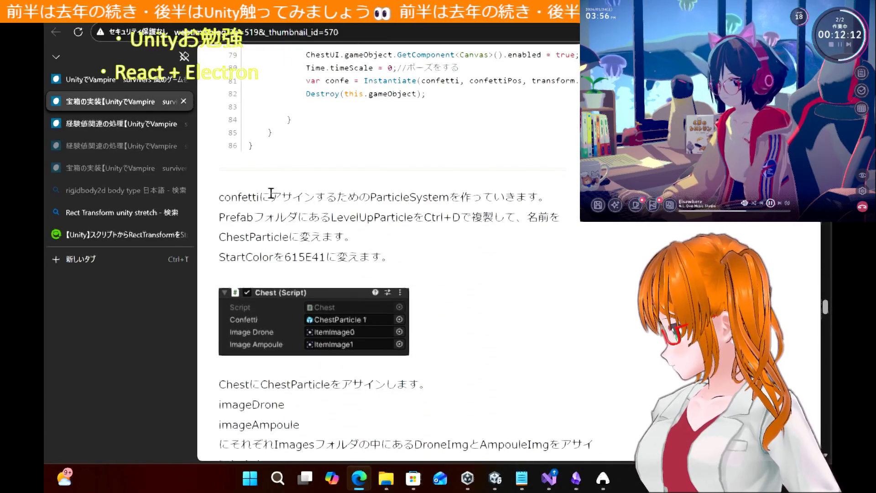
scroll(520, 293, down, 7)
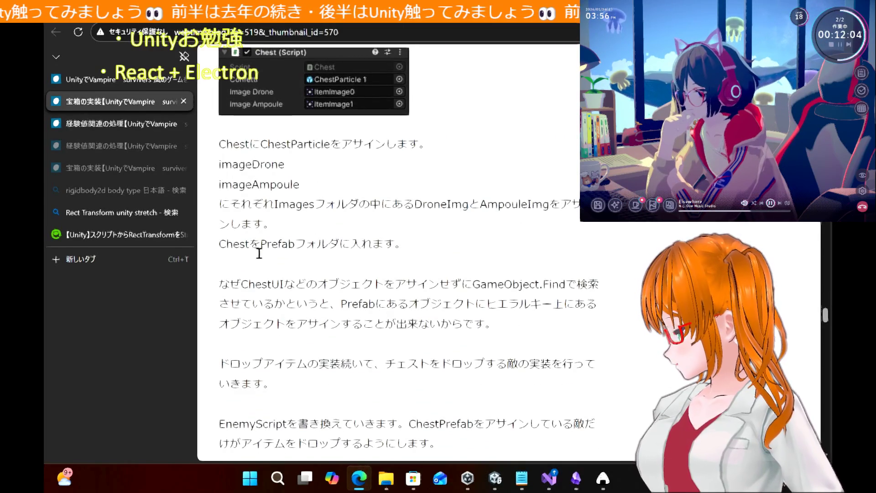
scroll(363, 279, down, 7)
scroll(363, 279, down, 1)
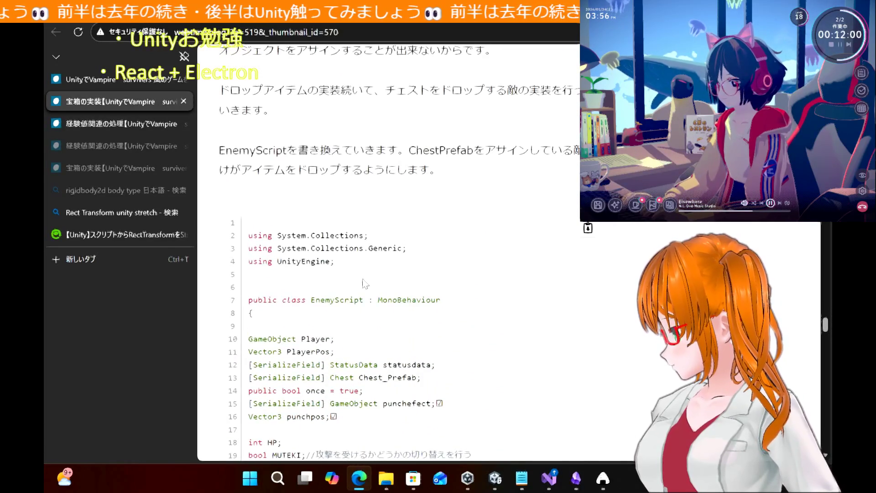
scroll(364, 283, down, 20)
scroll(363, 283, up, 7)
scroll(363, 283, down, 3)
click(495, 478)
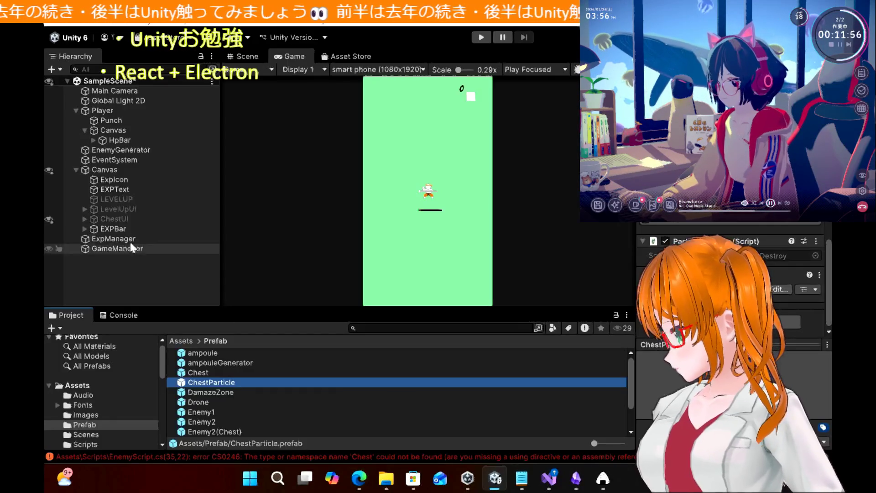
Step: Inspect the Chest prefab and the ChestUI object, then open ChestScript in Visual Studio
click(201, 372)
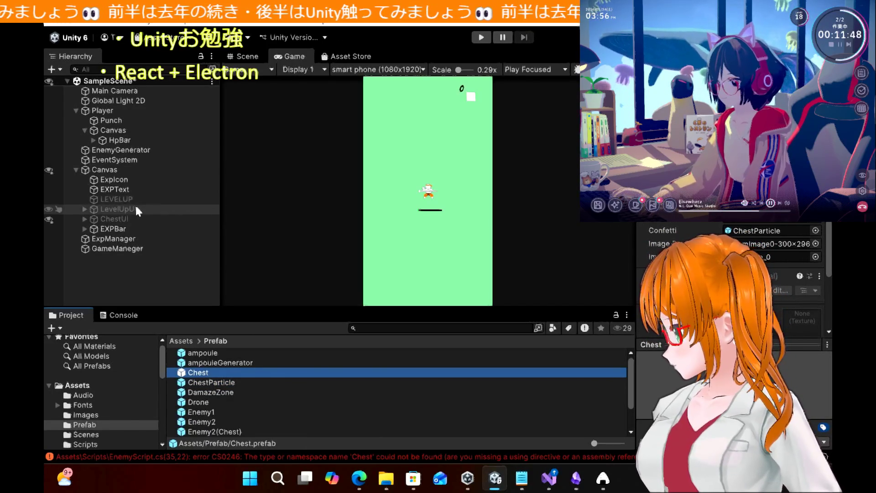
click(117, 221)
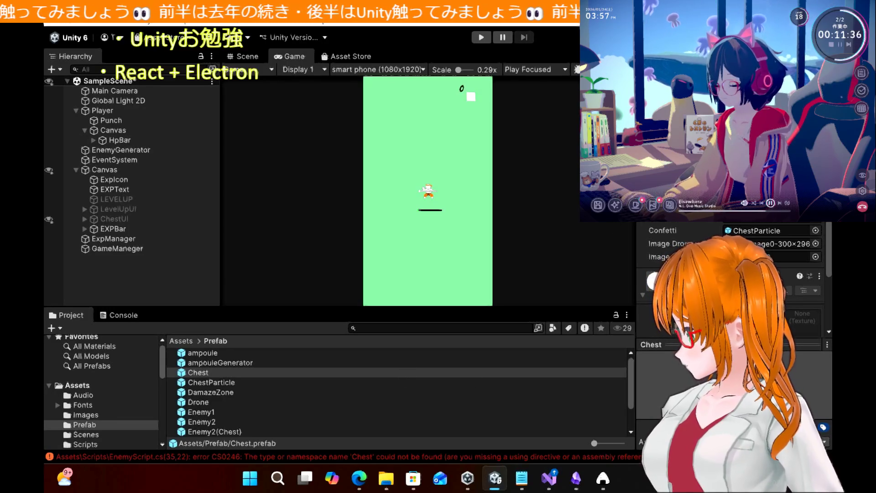
click(85, 444)
double_click(201, 377)
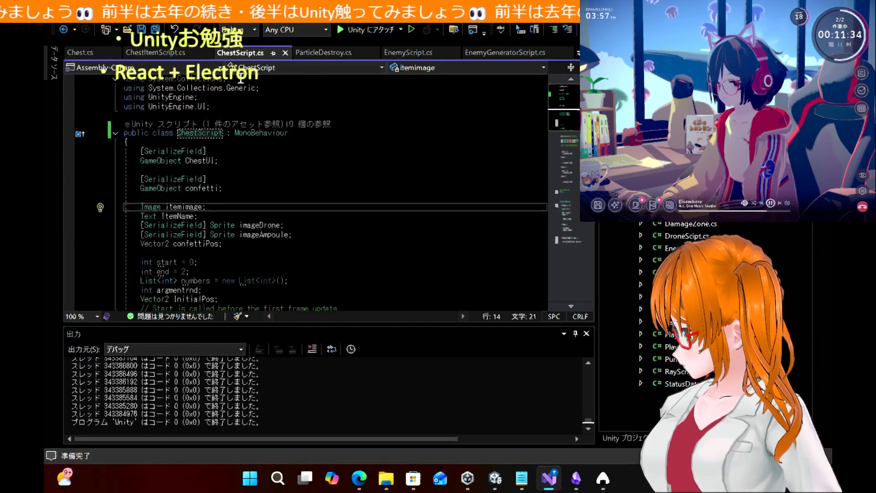
Step: Close the ChestScript.cs and missing Chest.cs tabs and return to Unity
click(285, 53)
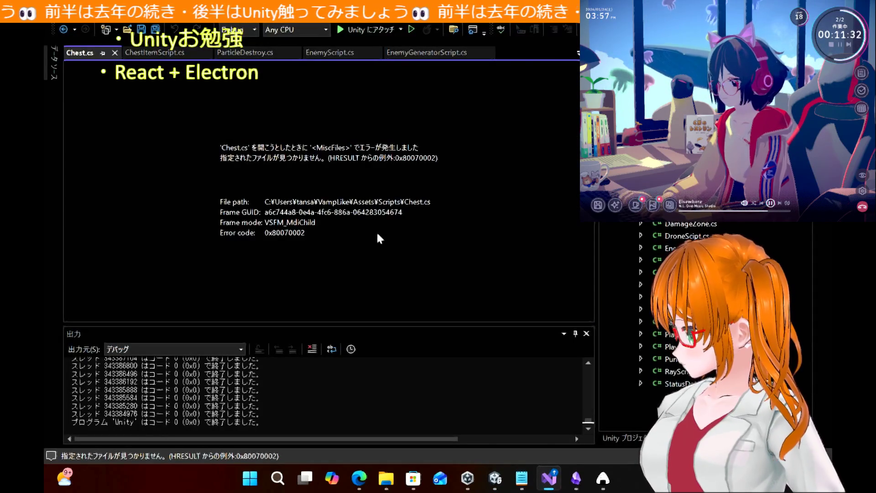
click(114, 53)
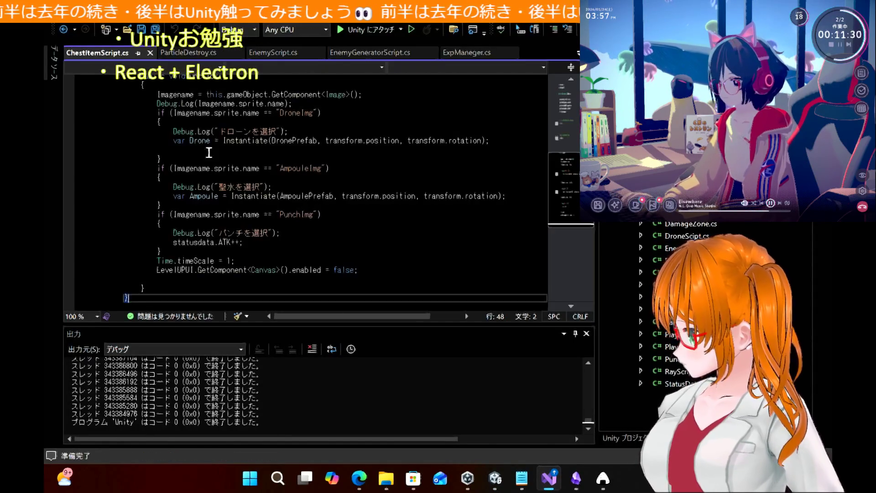
click(493, 481)
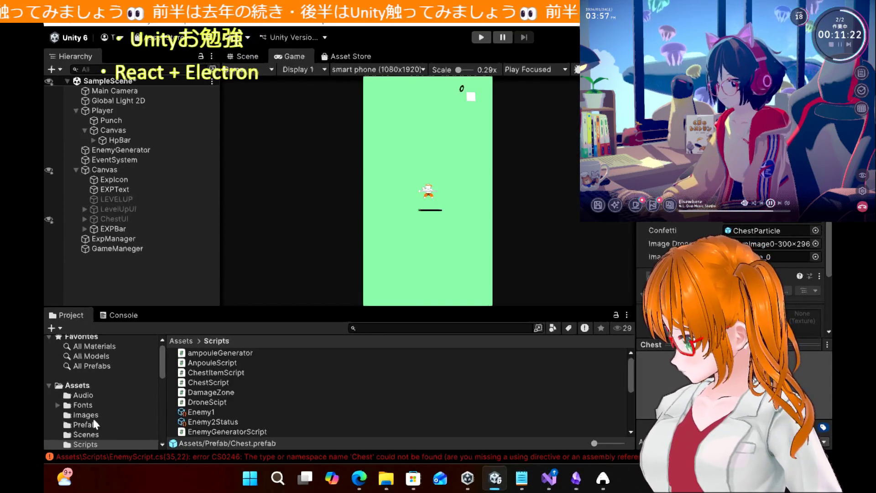
Step: Make ChestUI a prefab in Assets/Prefab and pick ChestUI for the Chest prefab's ChestUI field
mouse_move(119, 222)
mouse_down()
mouse_move(119, 317)
mouse_move(90, 430)
mouse_up()
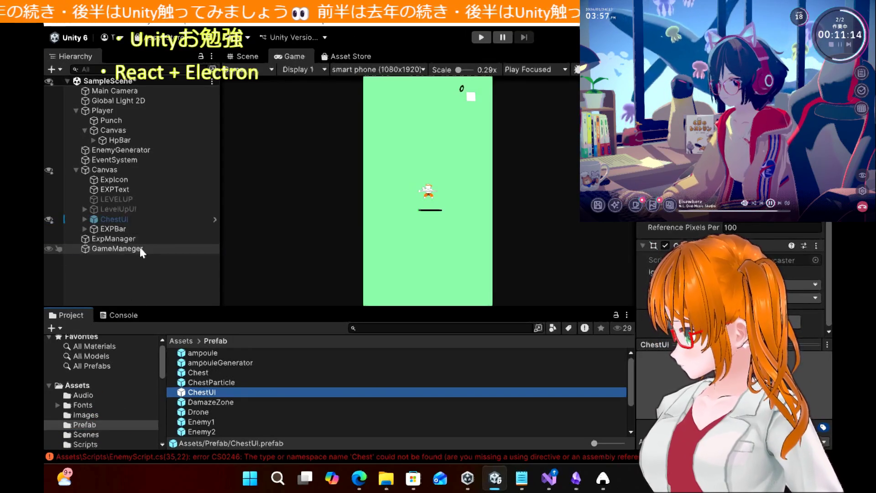
click(141, 251)
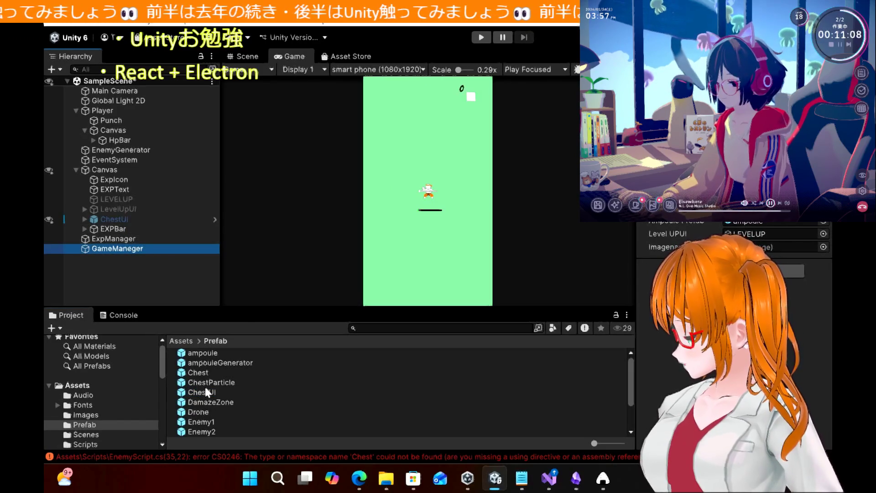
click(207, 373)
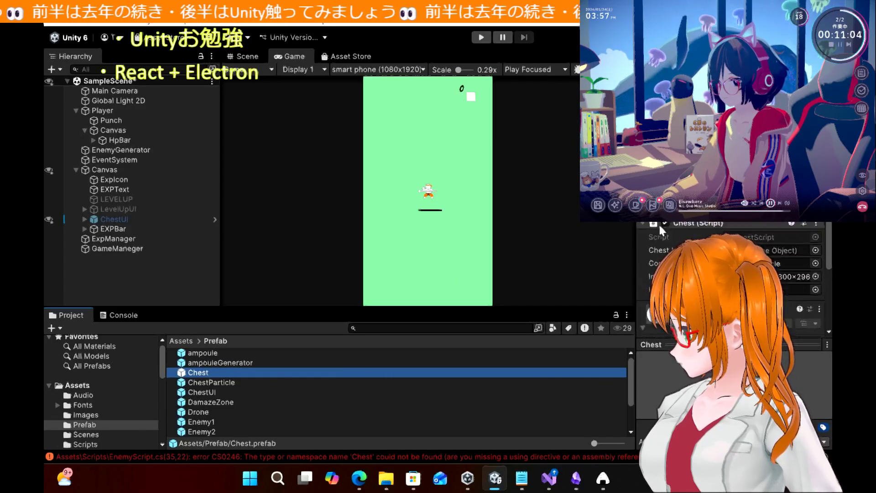
mouse_move(210, 361)
mouse_down()
mouse_move(164, 343)
mouse_move(119, 226)
mouse_move(447, 225)
mouse_move(684, 255)
mouse_up()
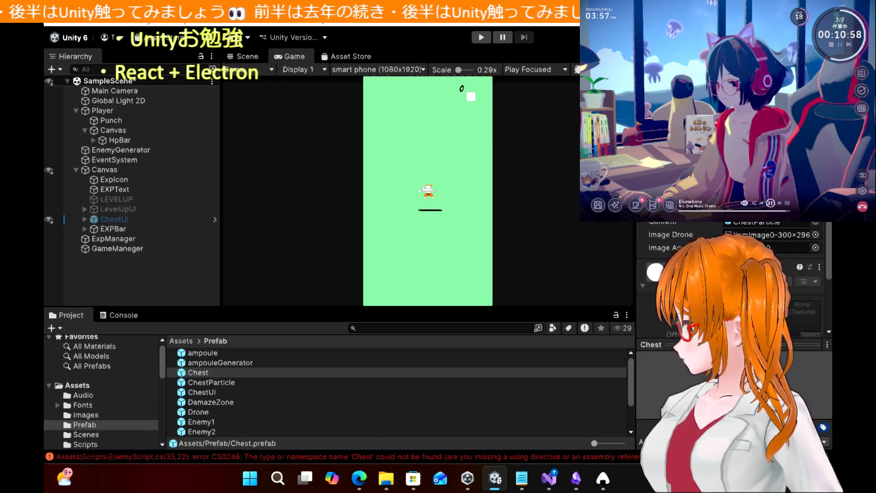
click(815, 247)
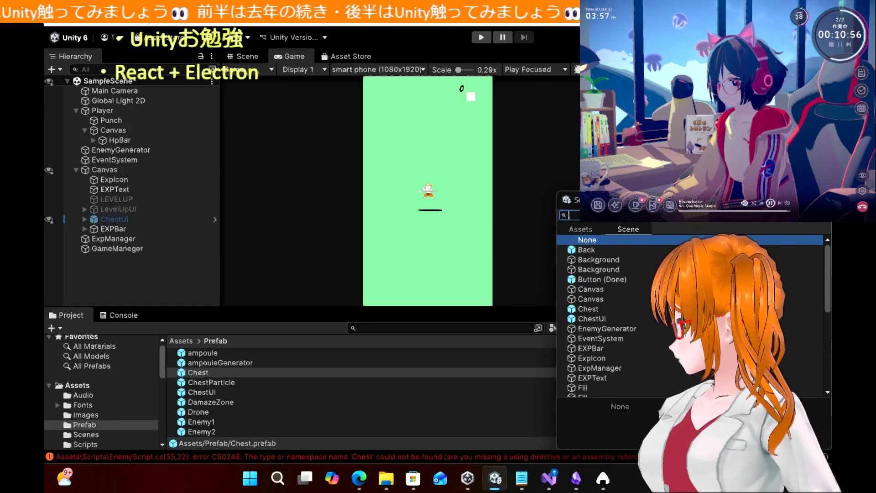
scroll(620, 283, down, 4)
scroll(607, 274, up, 1)
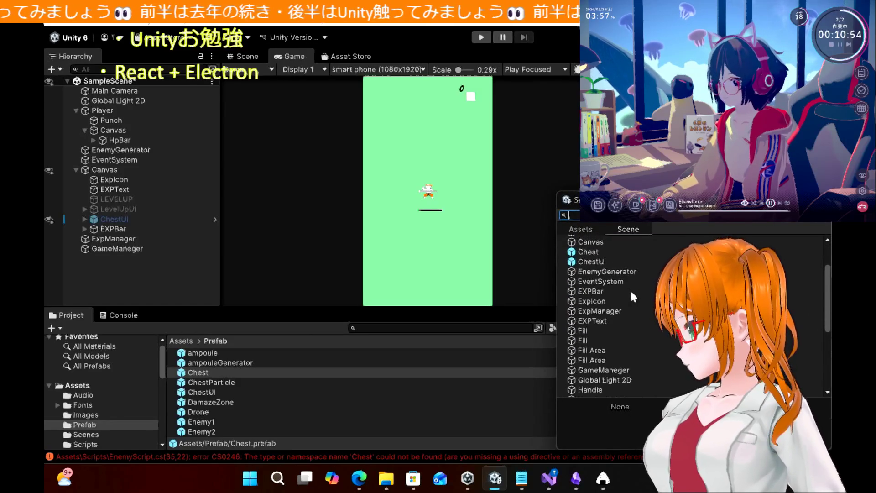
click(602, 264)
key(Return)
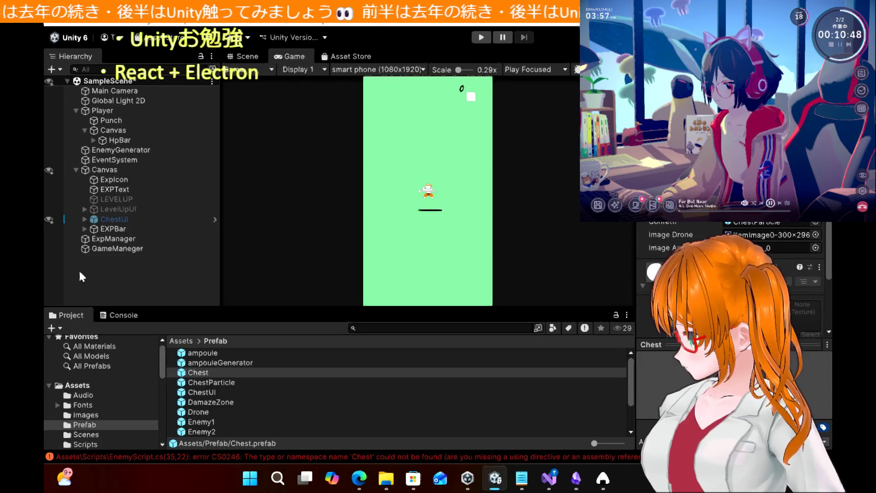
key(ctrl+z)
key(ctrl+z)
key(ctrl+z)
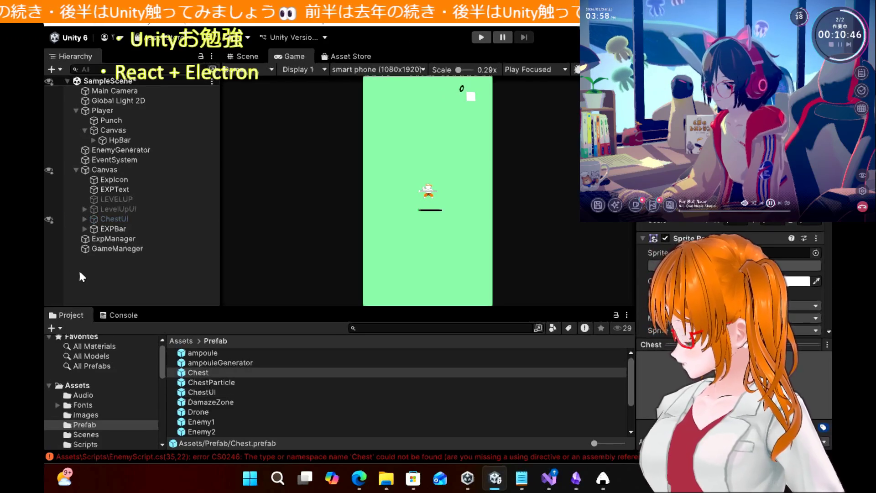
click(127, 277)
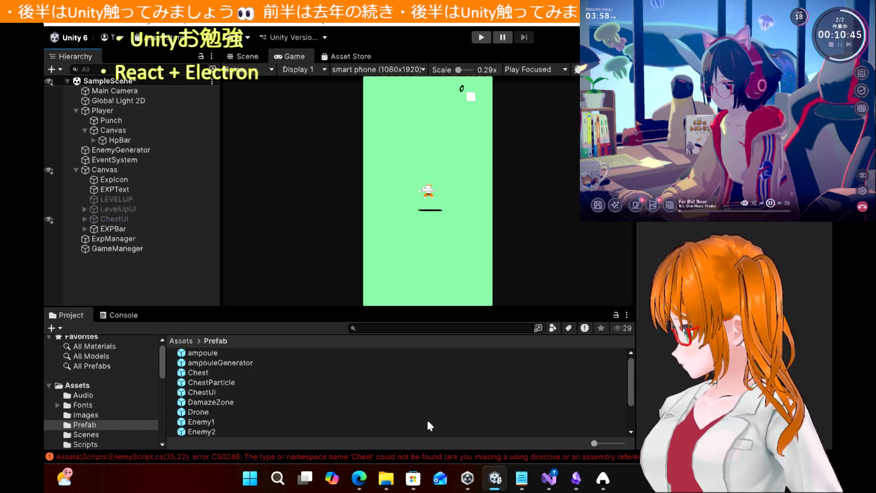
Step: Change Chest_Prefab's type to ChestScript on line 35 of EnemyScript.cs, save, and recompile in Unity
double_click(459, 453)
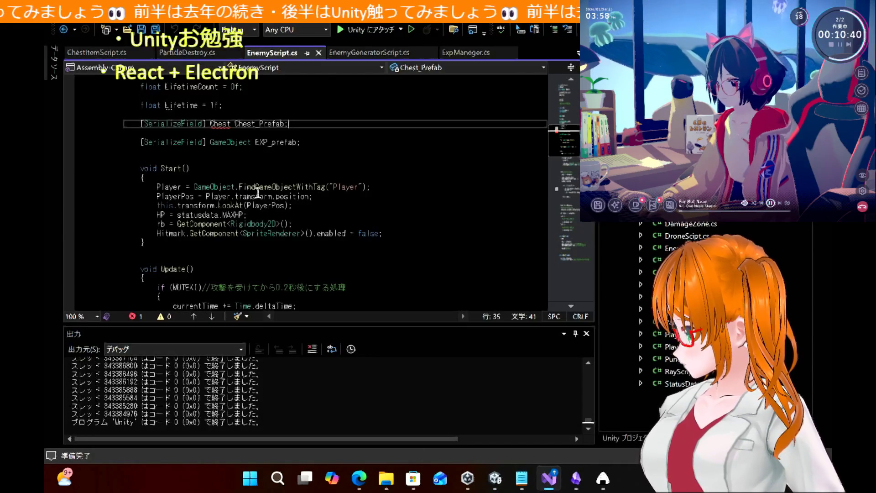
click(233, 123)
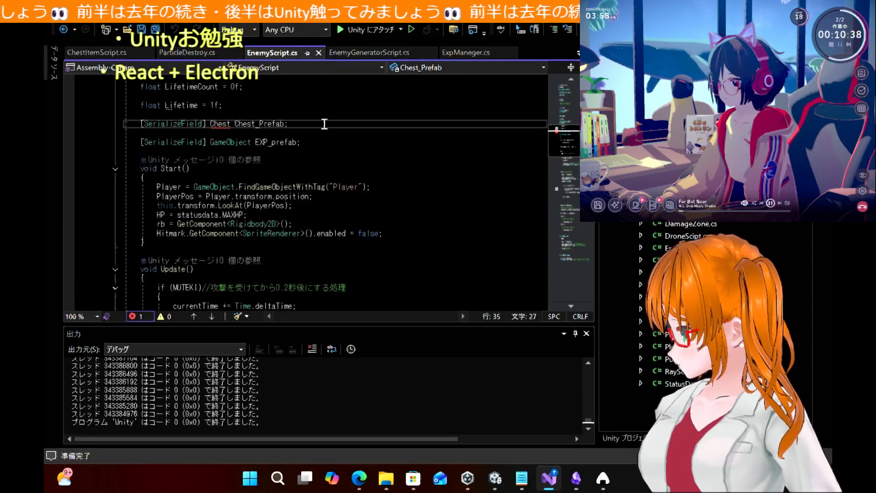
text(Script)
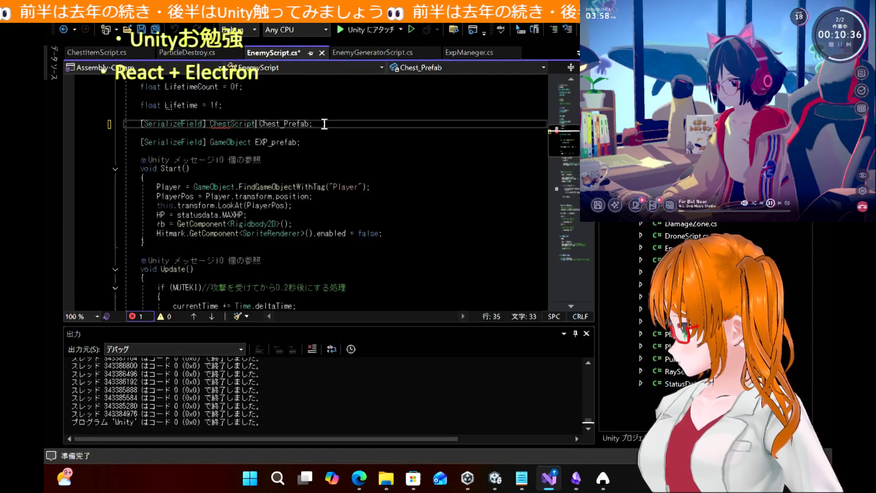
key(ctrl+s)
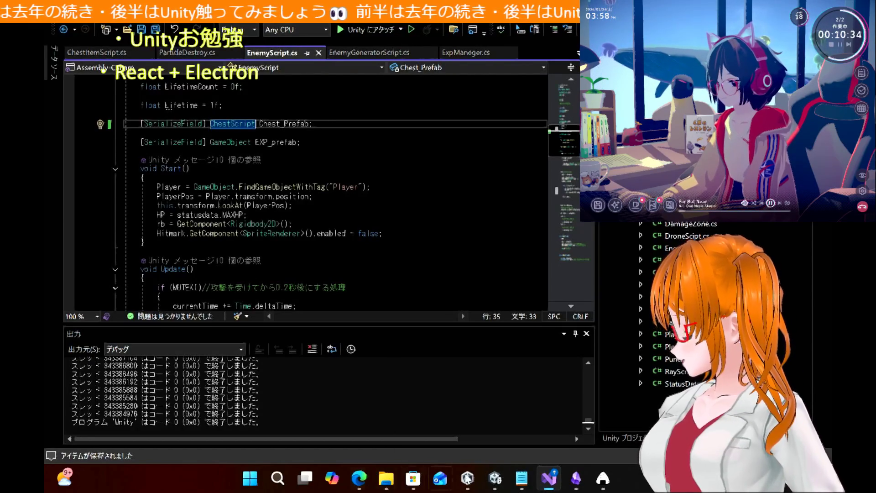
click(495, 478)
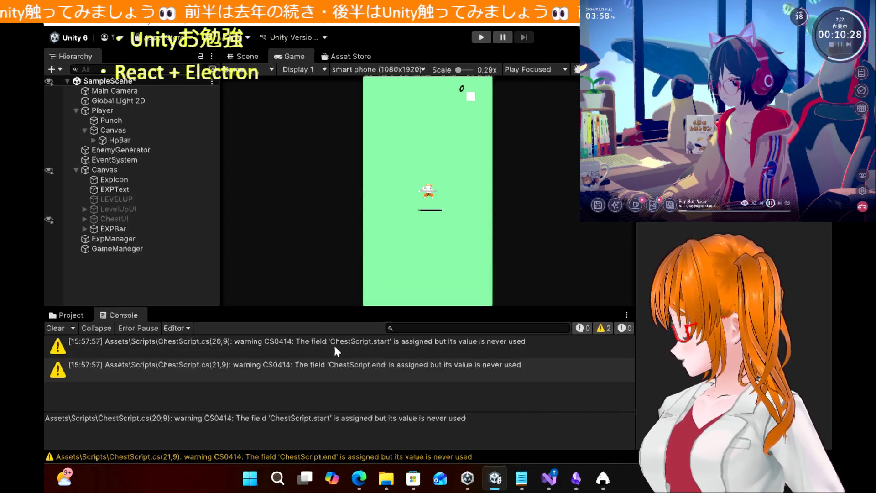
double_click(335, 348)
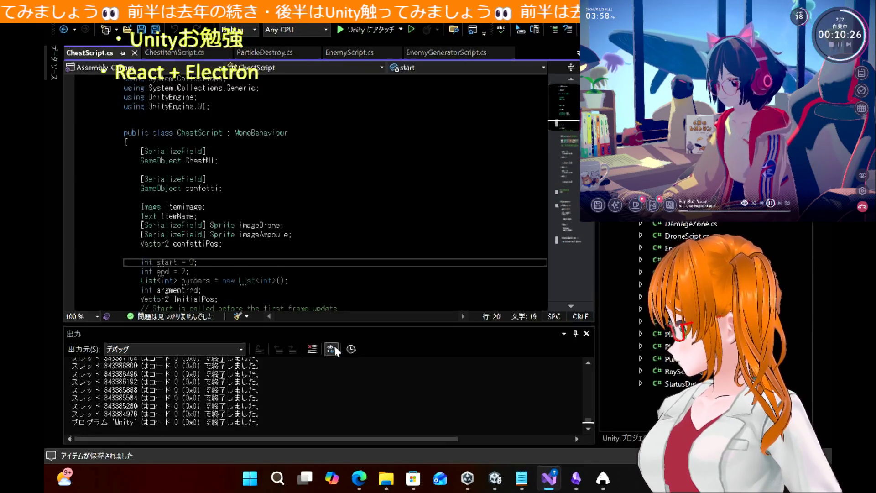
scroll(323, 245, down, 7)
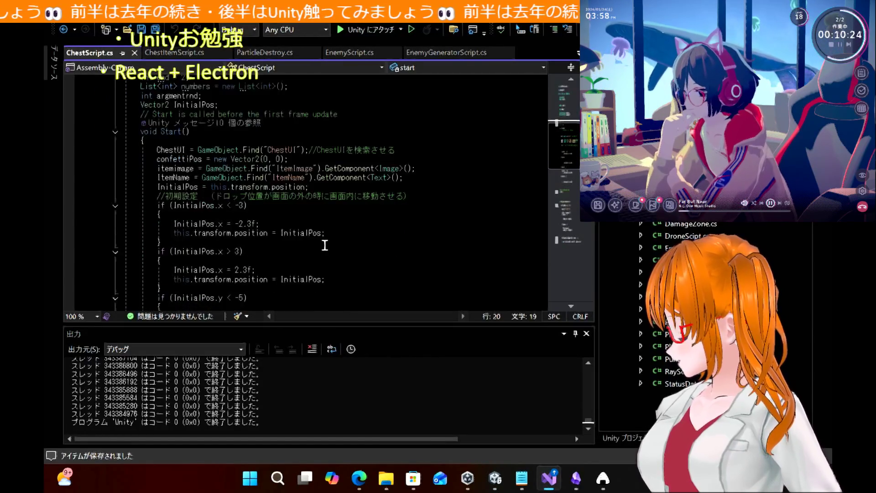
scroll(325, 246, down, 10)
scroll(325, 245, up, 9)
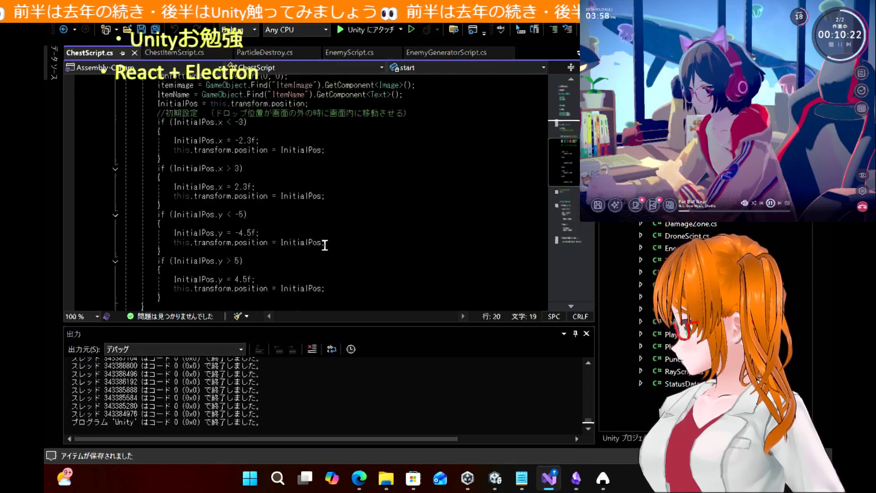
click(495, 478)
double_click(299, 377)
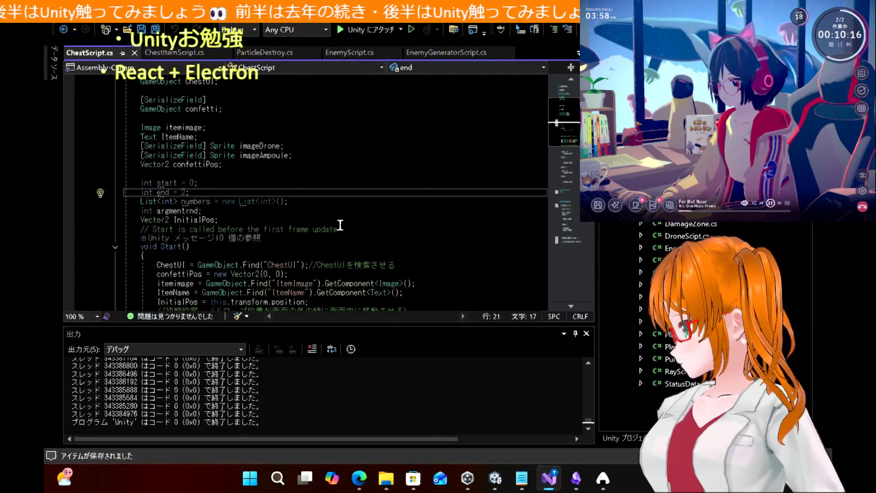
scroll(340, 225, down, 1)
scroll(339, 223, up, 4)
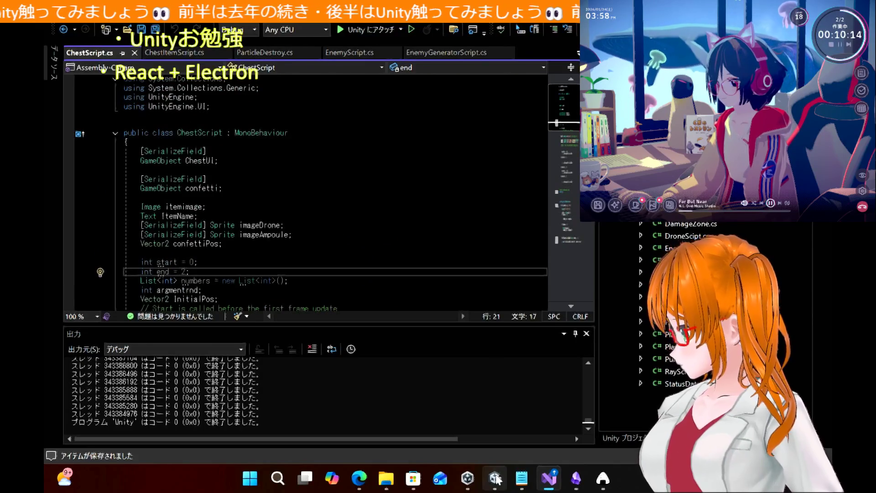
click(495, 478)
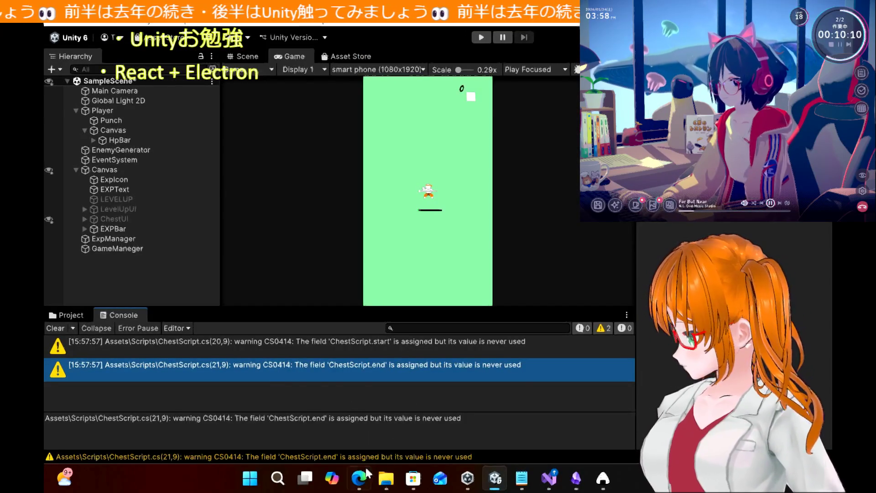
Step: Reread the tutorial's Chest field-assignment step in Edge, then bring Unity back to the front
click(359, 478)
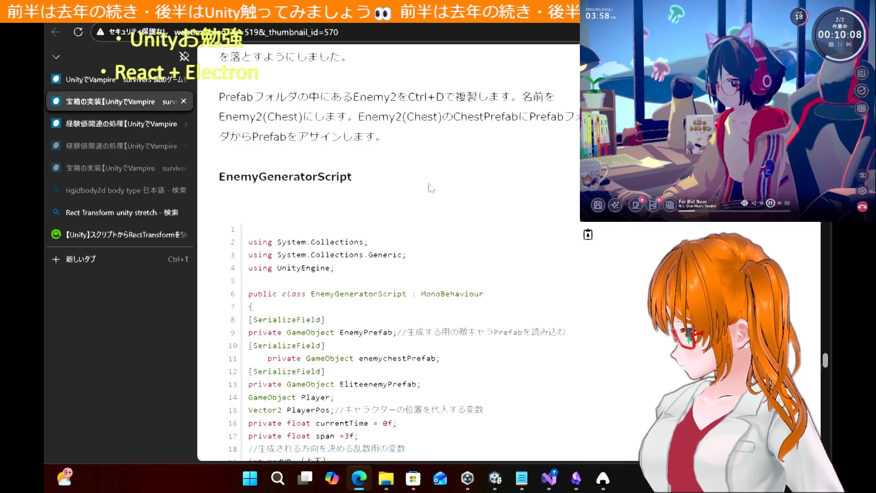
scroll(419, 224, up, 15)
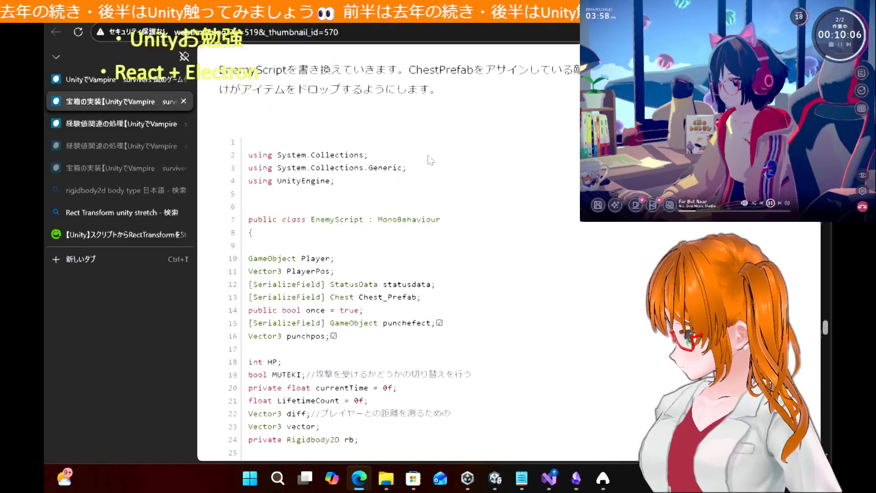
scroll(429, 160, up, 2)
scroll(429, 155, up, 1)
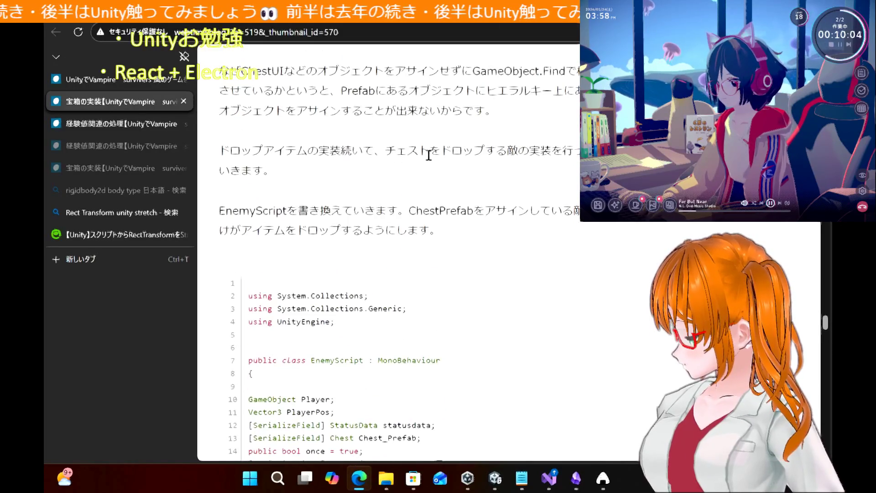
scroll(429, 155, up, 3)
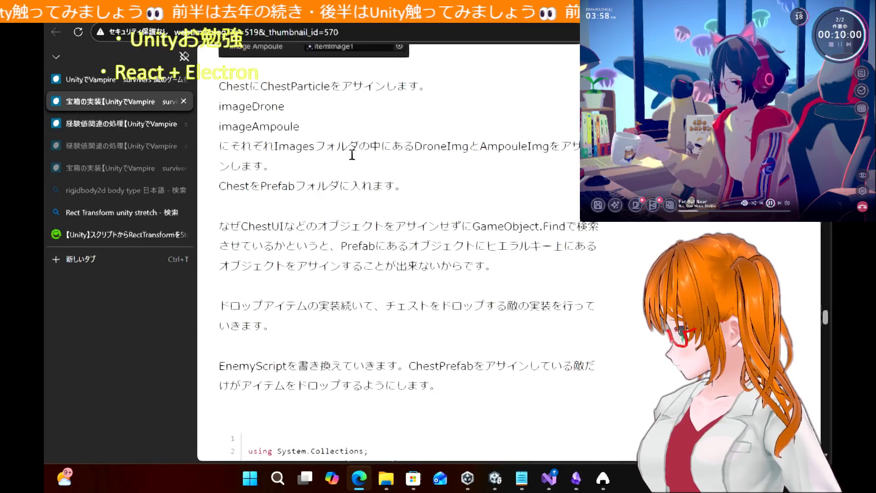
scroll(280, 181, up, 3)
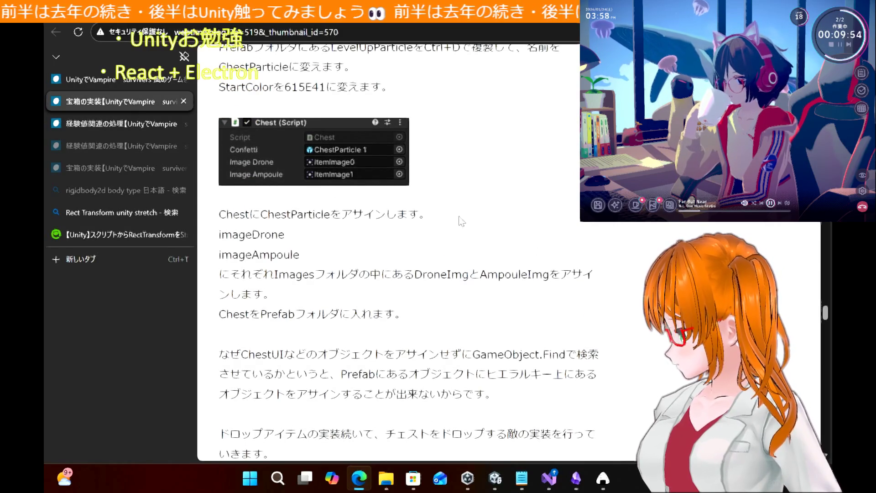
click(502, 484)
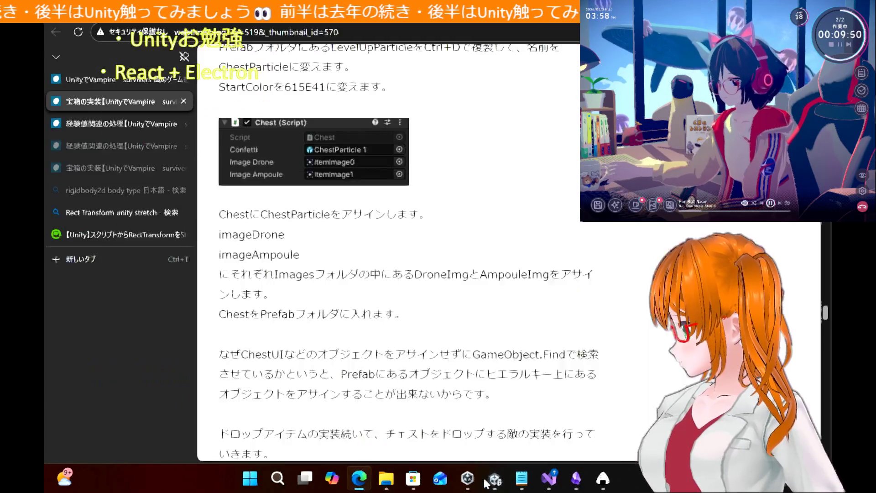
click(500, 482)
click(501, 483)
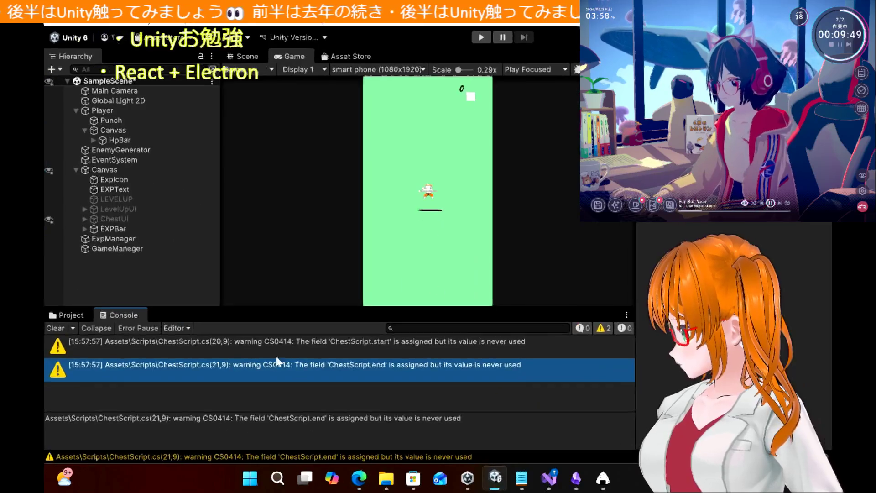
Step: Review the Chest prefab's Inspector fields in Assets/Prefab and open ChestScript in Visual Studio
click(61, 318)
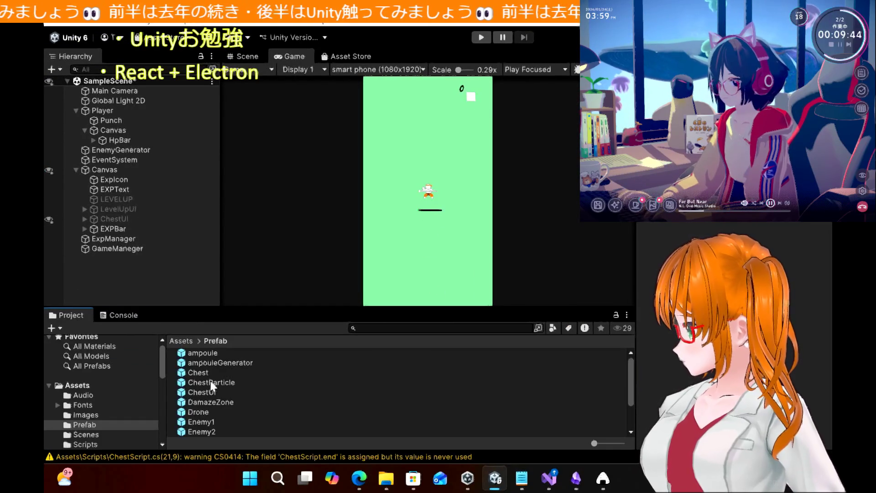
click(204, 374)
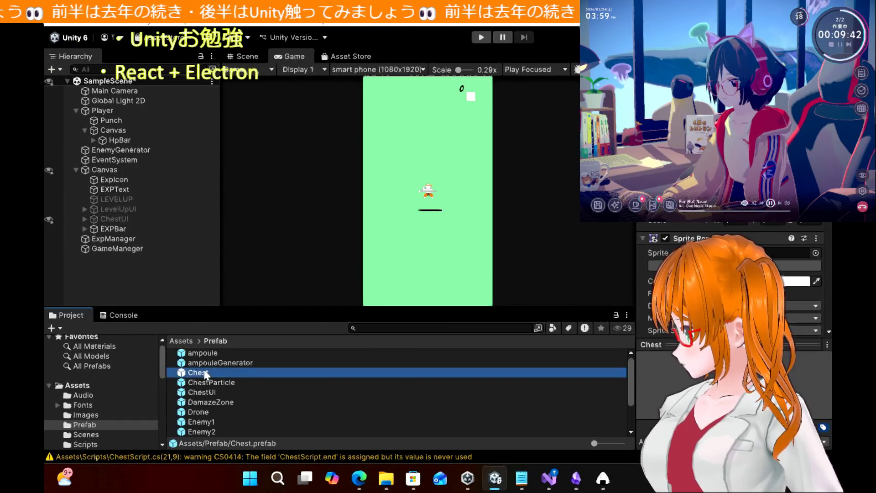
scroll(708, 225, down, 5)
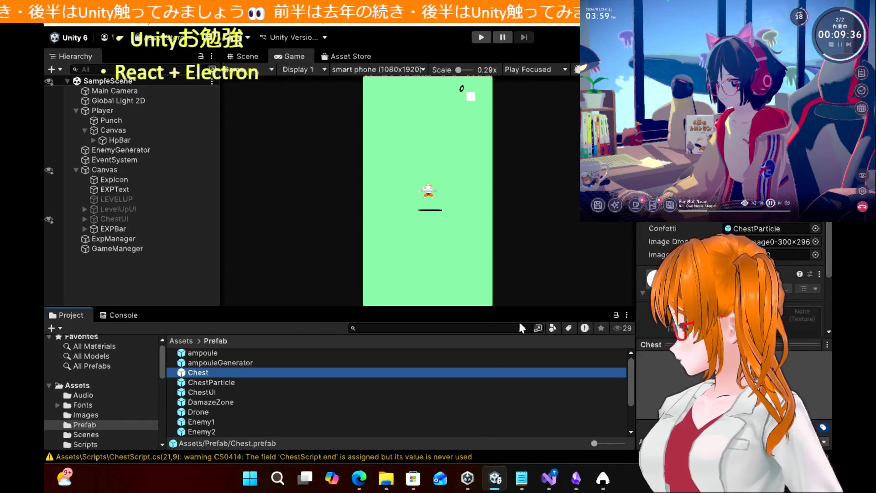
mouse_move(466, 476)
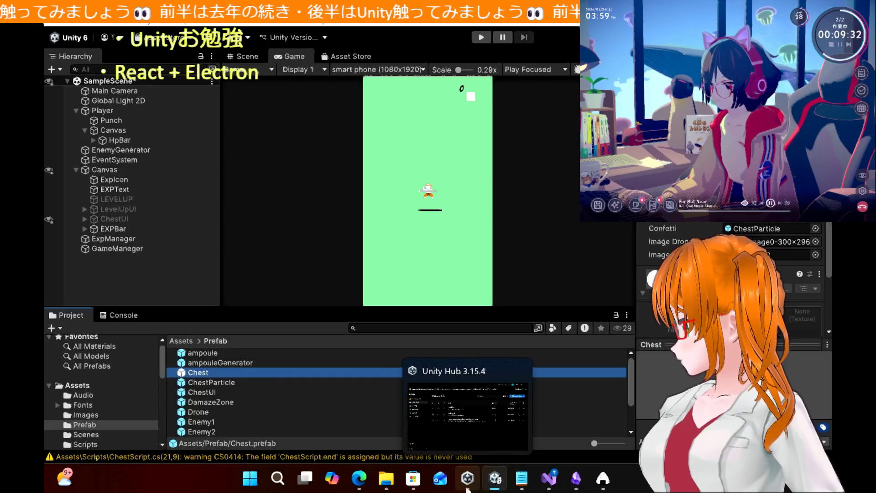
double_click(182, 456)
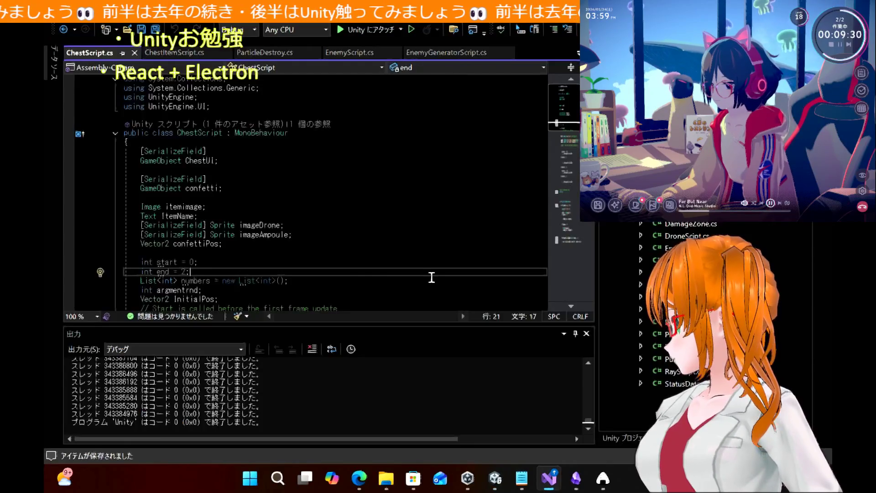
Step: Look over ChestScript's field declarations, then return to the tutorial article in Edge
scroll(299, 229, down, 4)
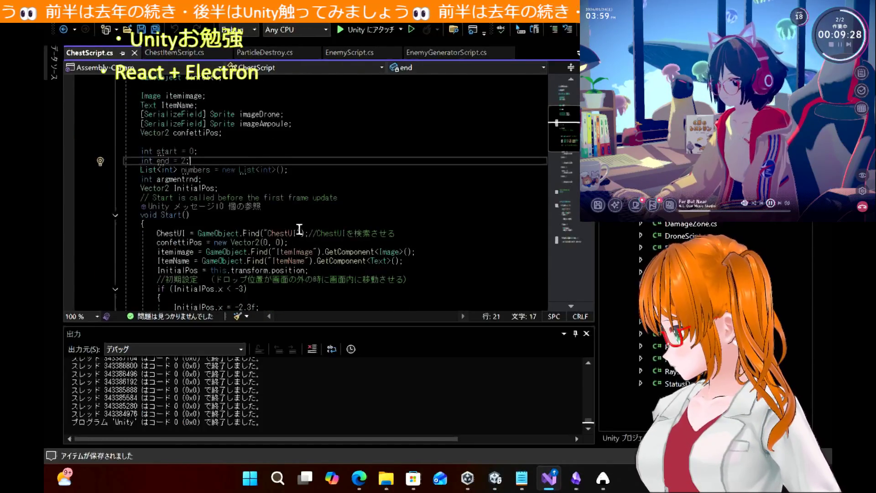
scroll(299, 229, up, 2)
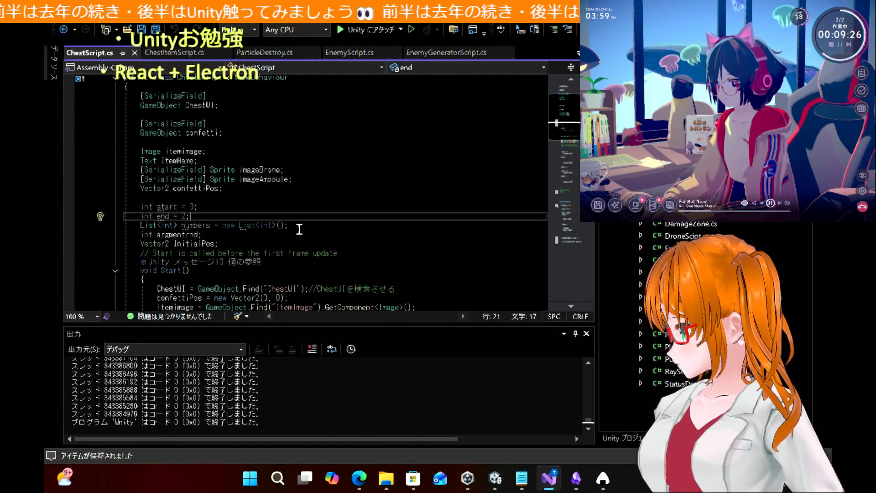
drag(219, 105, 366, 186)
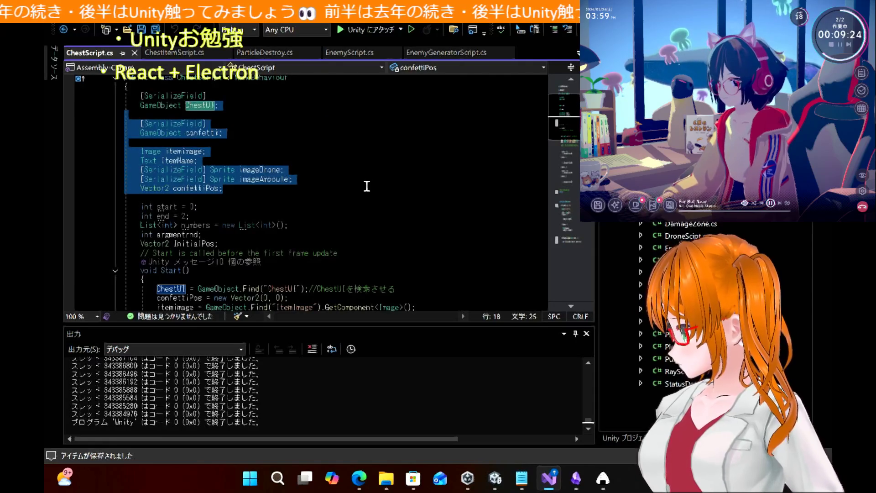
click(367, 186)
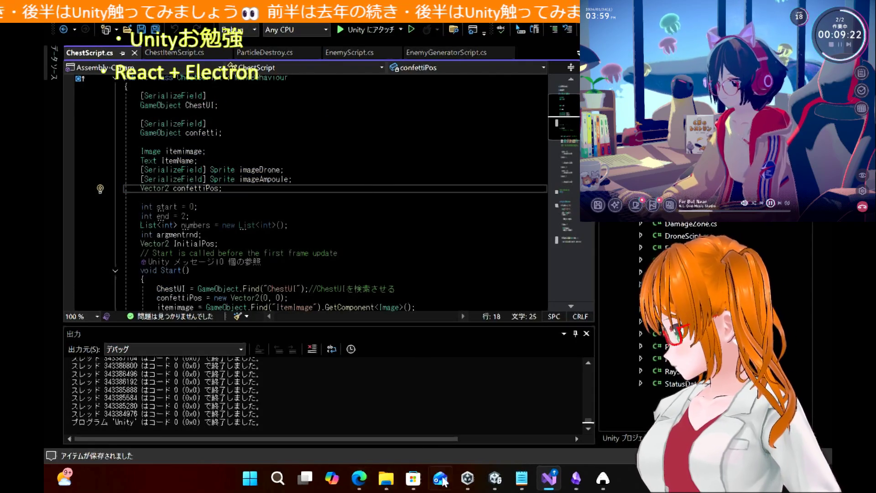
mouse_move(495, 482)
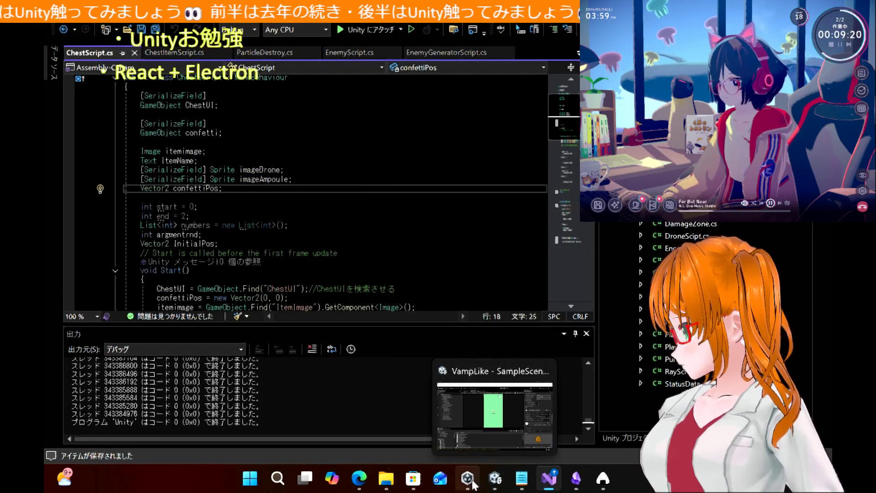
scroll(336, 245, up, 1)
scroll(336, 245, down, 1)
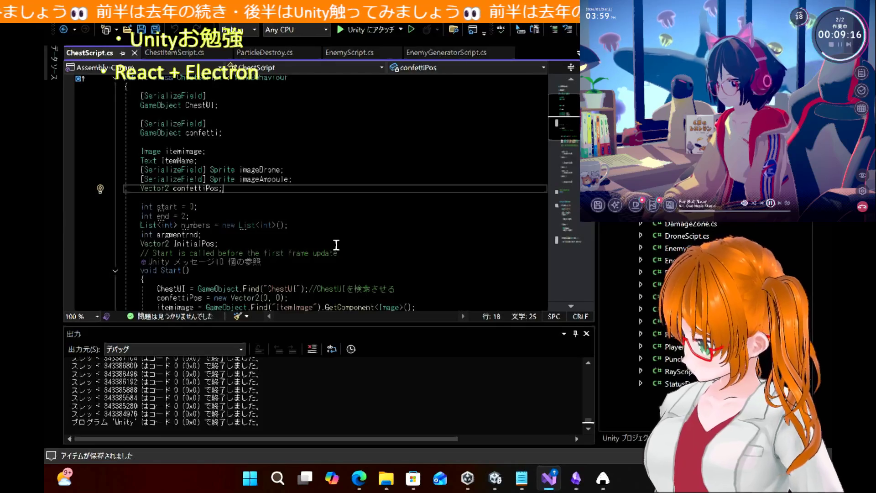
click(361, 482)
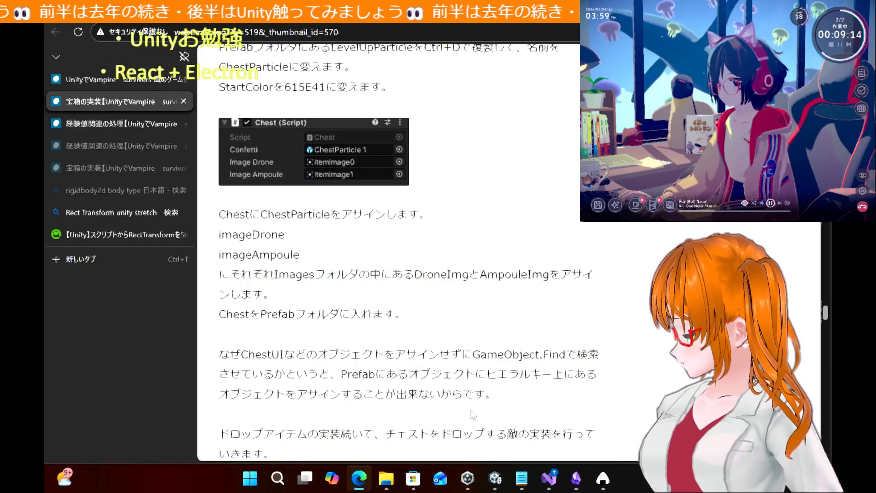
Step: Read the tutorial's EnemyScript, EnemyGeneratorScript and enemychestPrefab assignment code, then return to Unity
scroll(406, 279, down, 8)
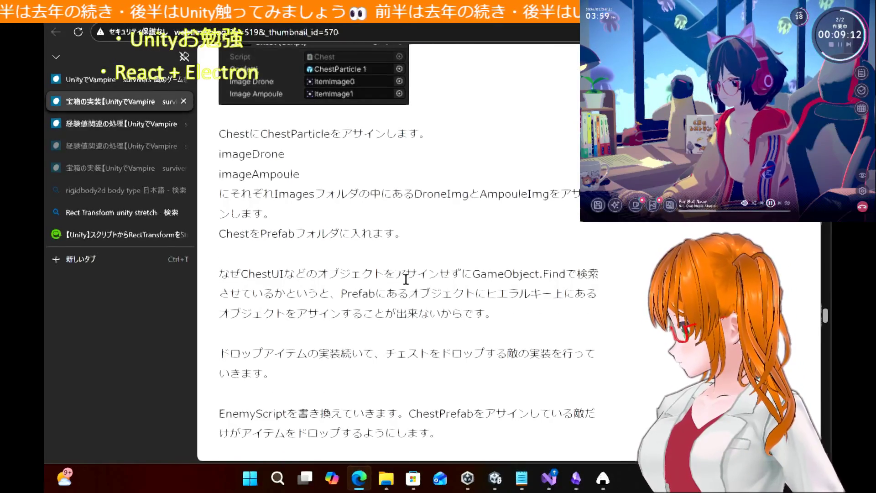
scroll(405, 280, down, 1)
scroll(407, 284, up, 1)
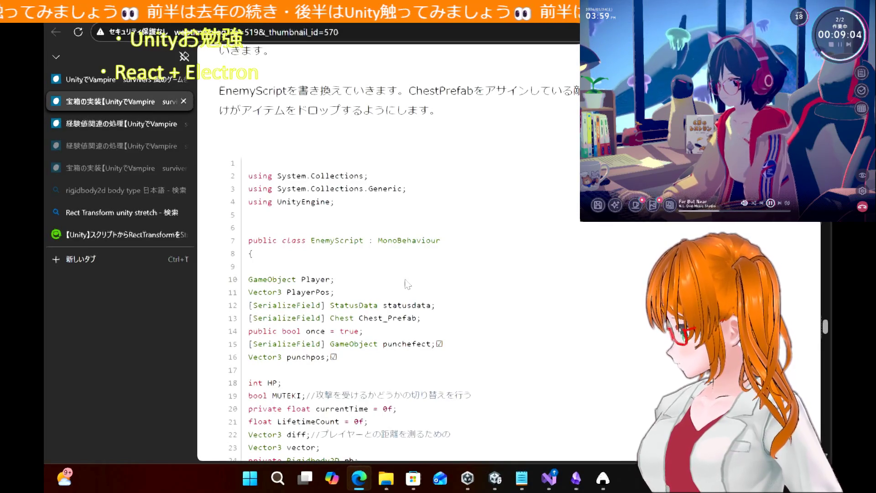
scroll(407, 283, down, 12)
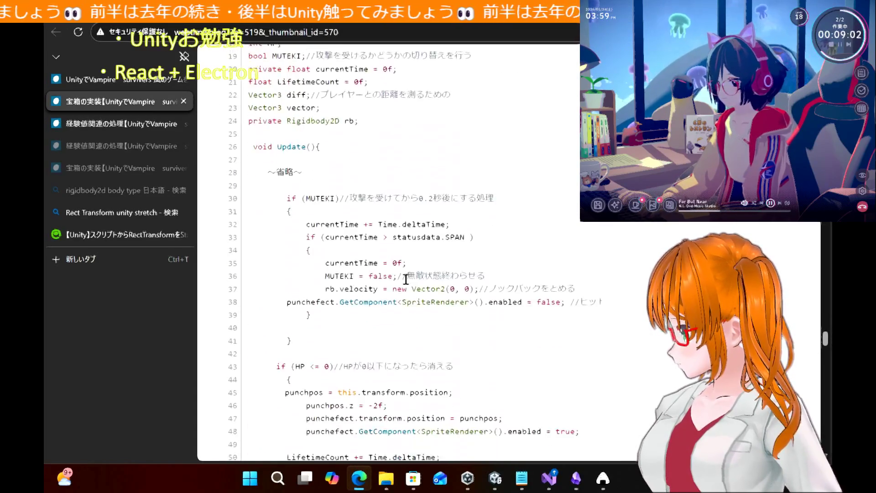
scroll(406, 279, down, 2)
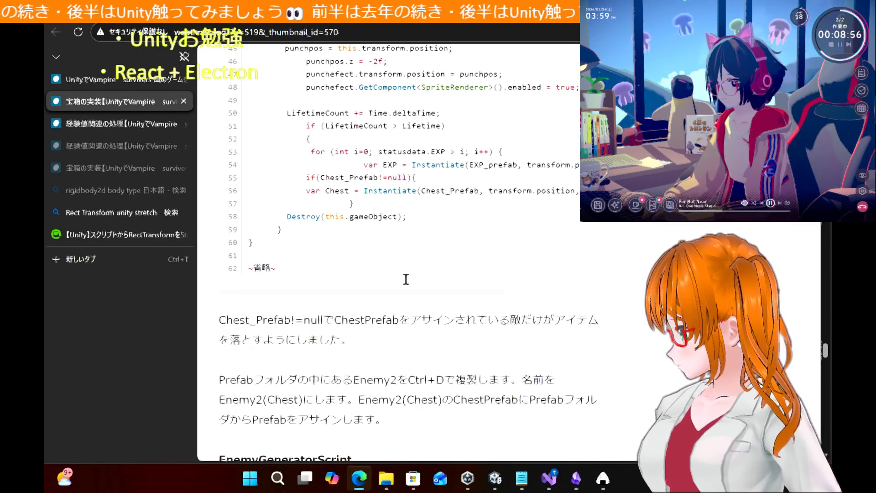
scroll(406, 280, down, 6)
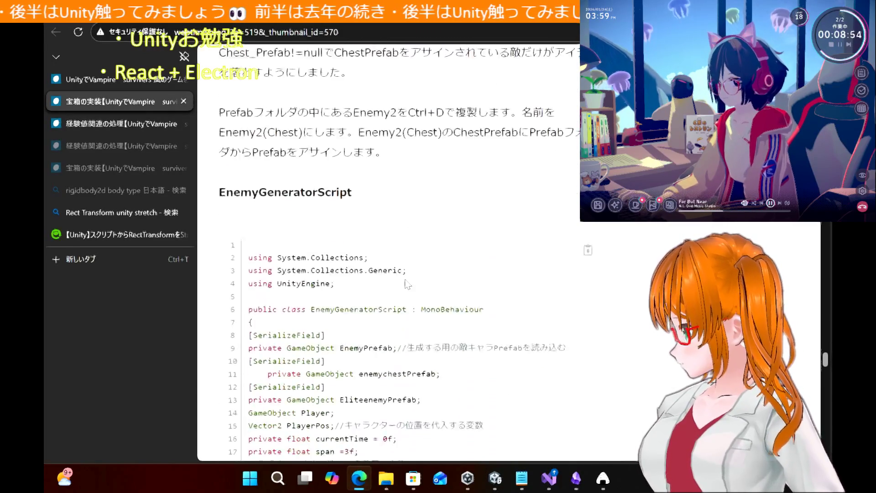
scroll(407, 283, up, 2)
scroll(408, 284, up, 1)
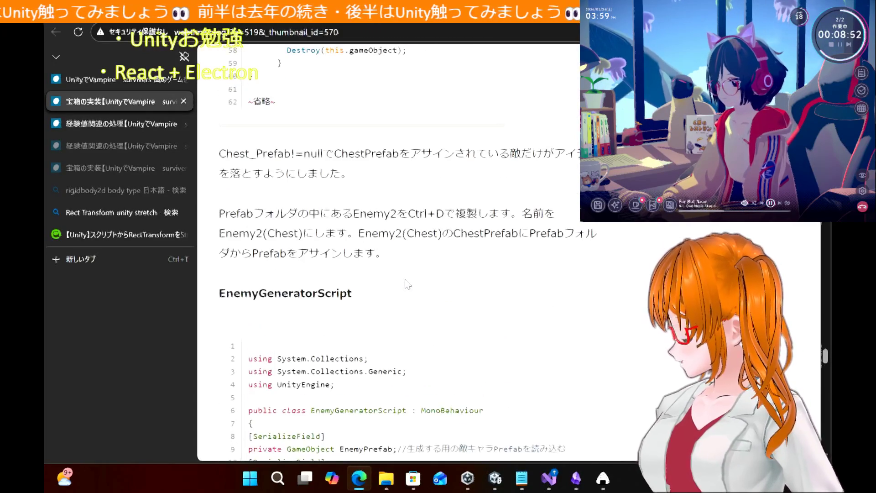
scroll(443, 230, down, 12)
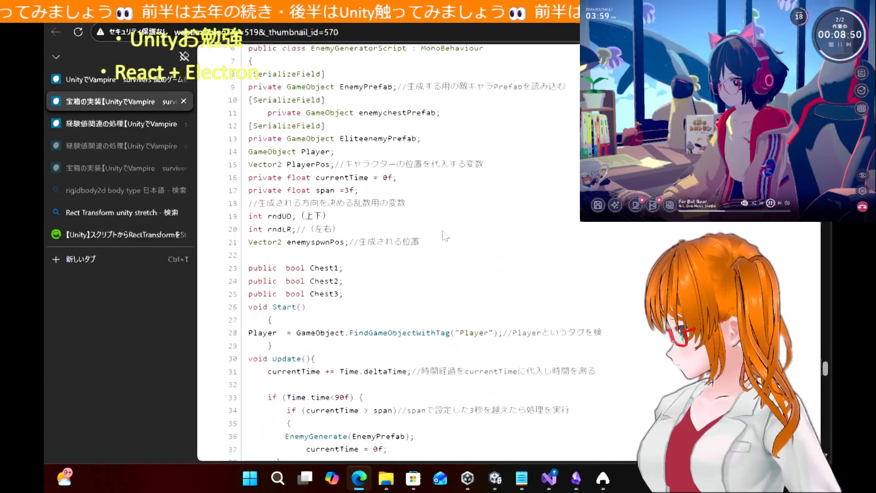
scroll(443, 236, down, 11)
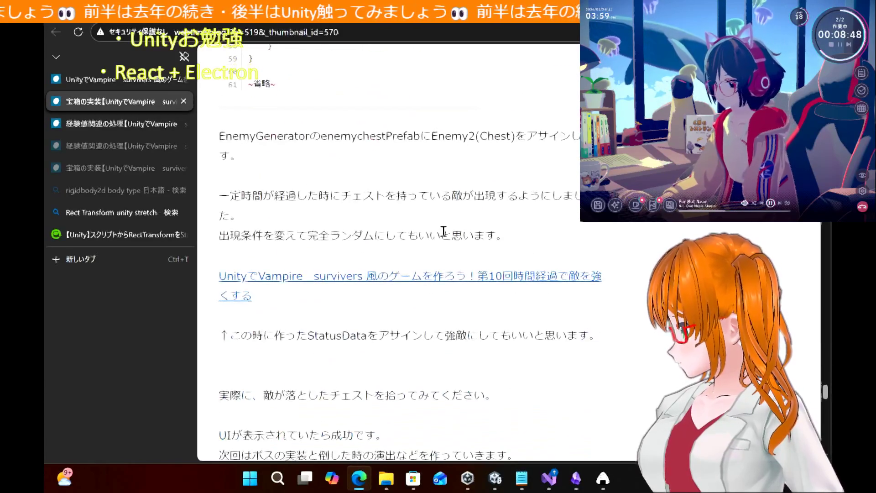
scroll(444, 237, up, 3)
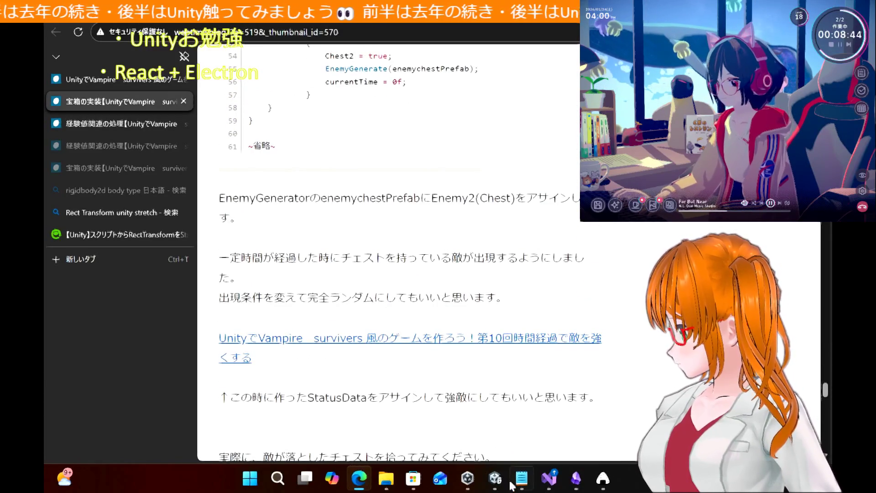
click(494, 478)
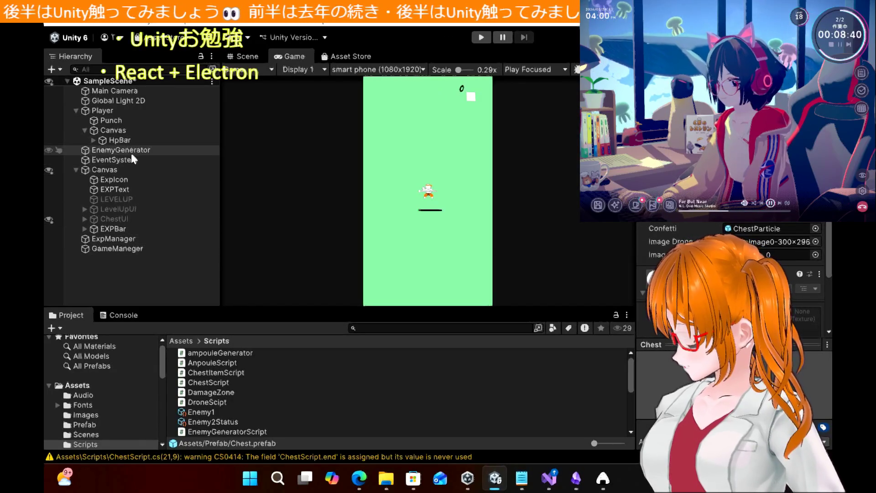
Step: Enable Chest 1 on EnemyGenerator, which uses Enemy2 (Chest) as its enemychestPrefab
click(145, 151)
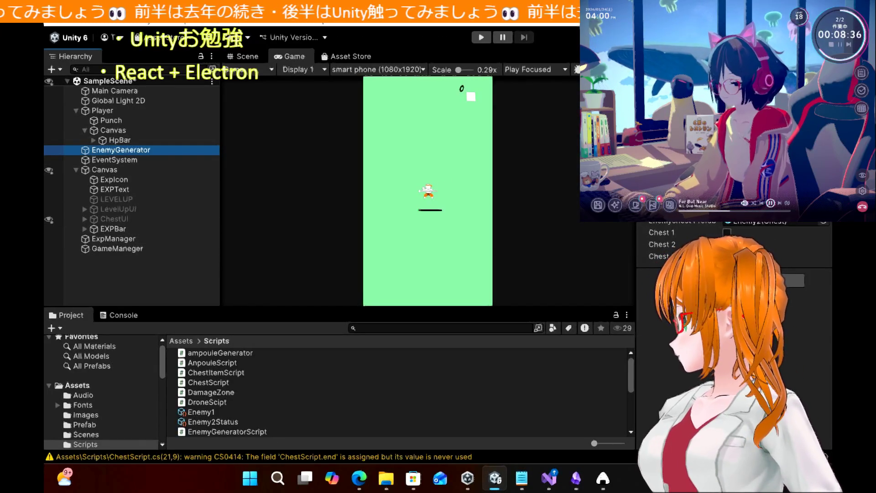
click(727, 232)
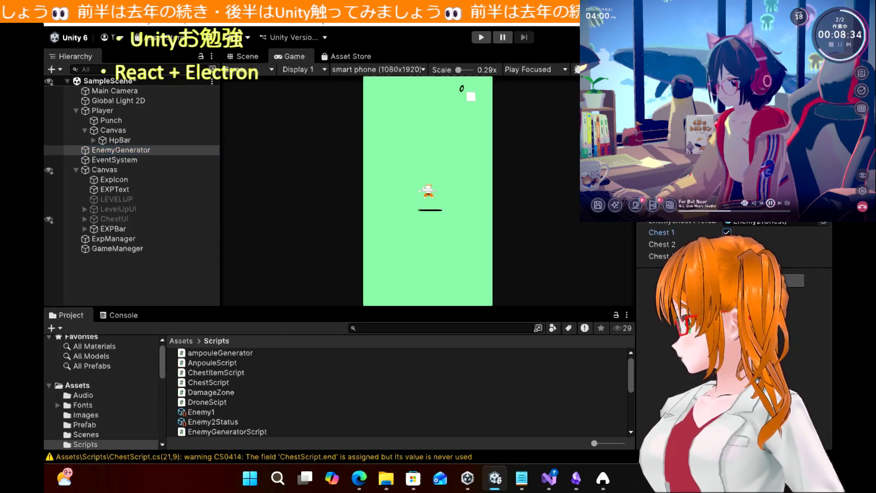
click(171, 283)
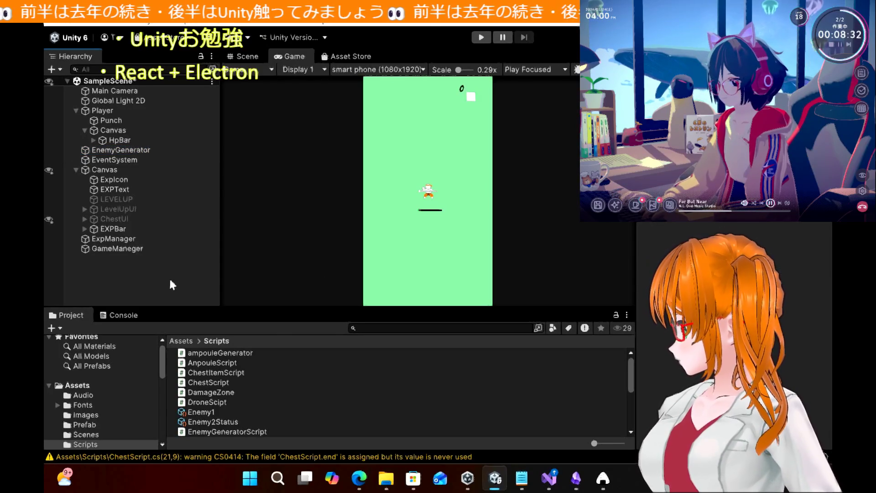
Step: Playtest, steering the player with arrow keys until chests spawn and a NullReferenceException appears, then stop
click(480, 37)
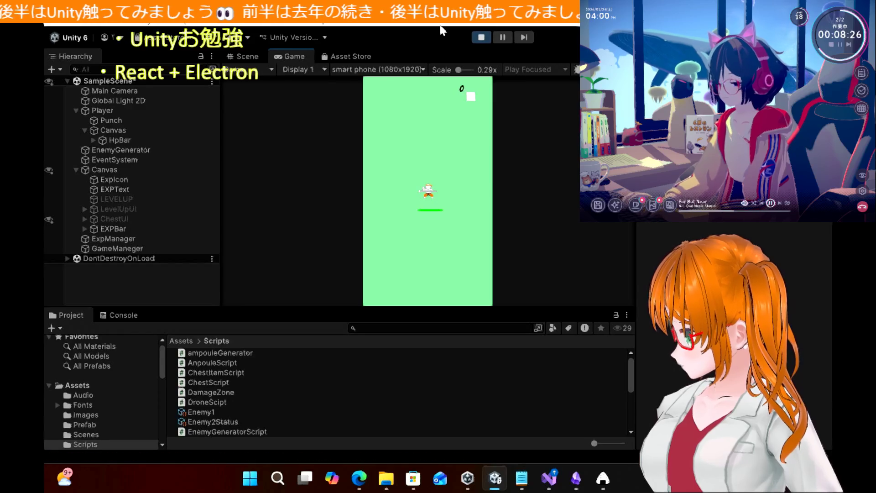
key(Right)
key(Up)
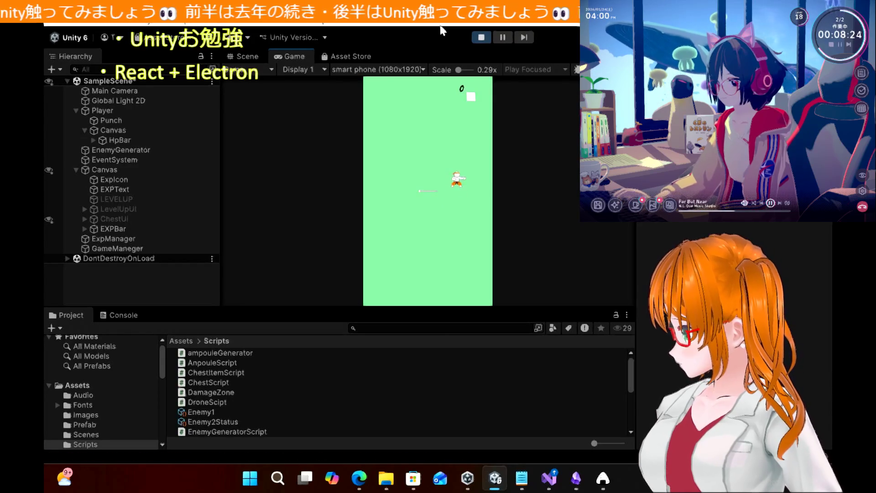
key(Left)
key(Down)
key(Right)
key(Left)
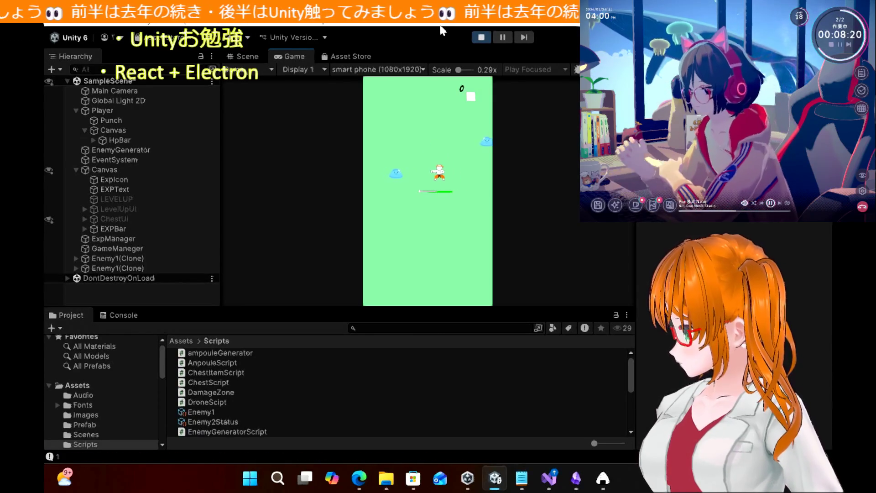
key(Left)
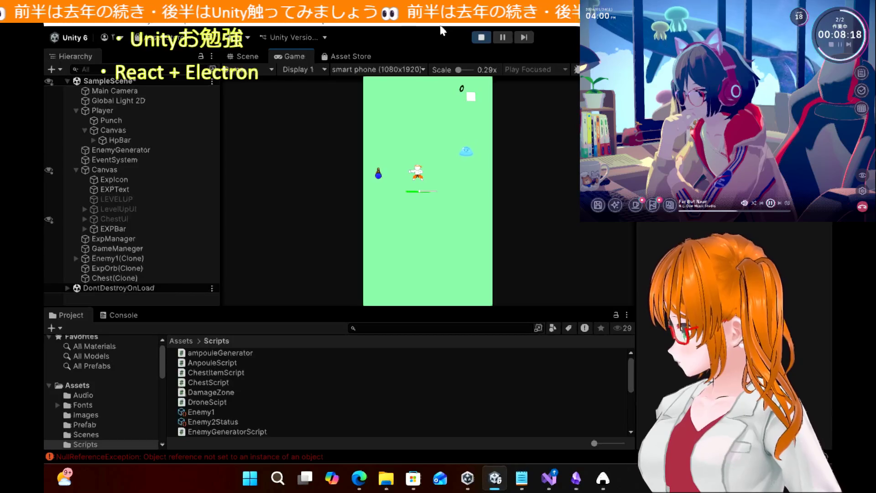
key(Left)
key(Up)
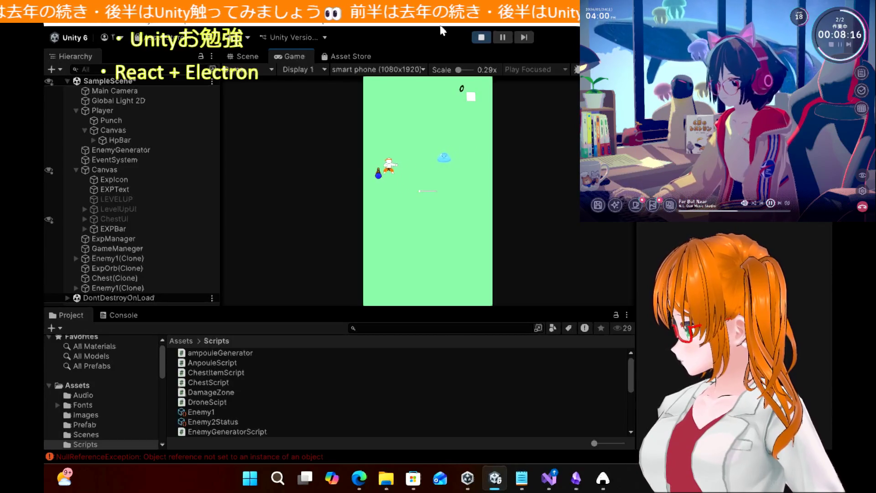
key(Right)
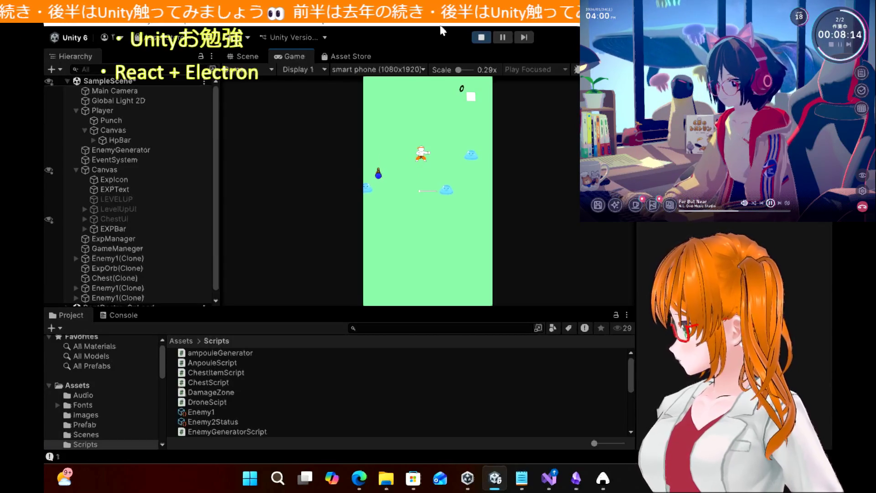
key(Left)
key(Down)
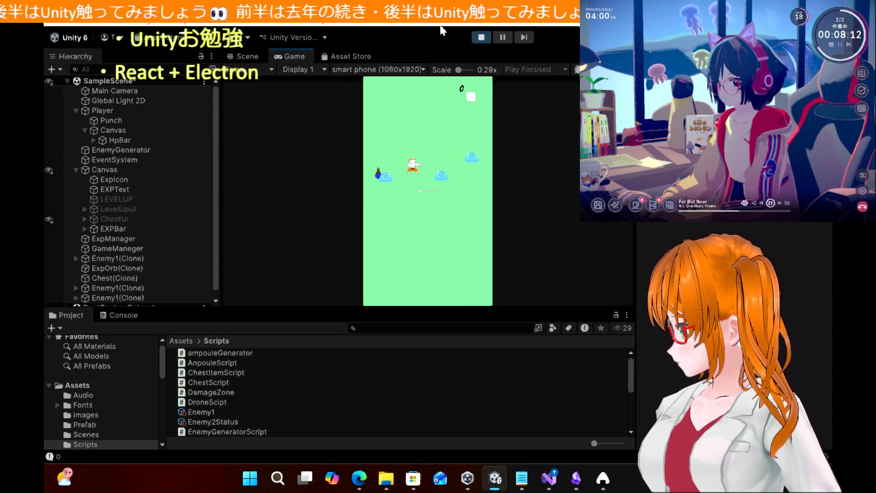
key(Right)
key(Down)
key(Right)
key(Down)
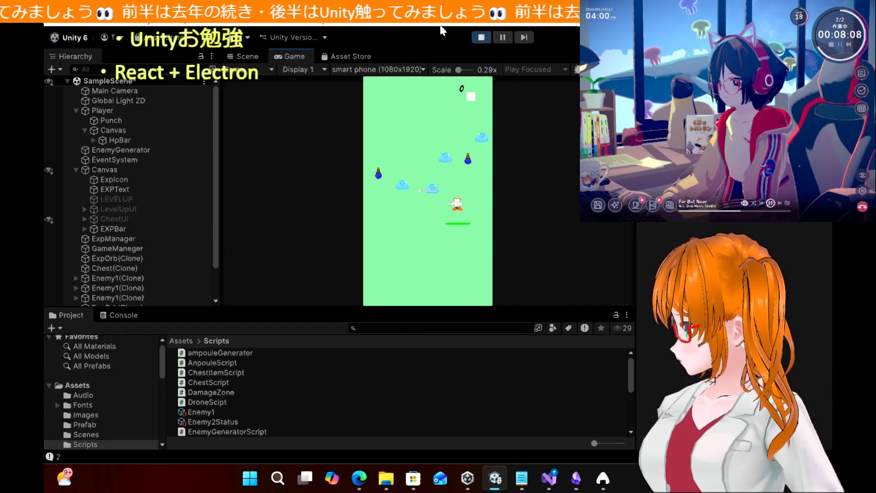
key(Down)
key(Right)
key(Up)
key(Left)
key(Left)
key(Down)
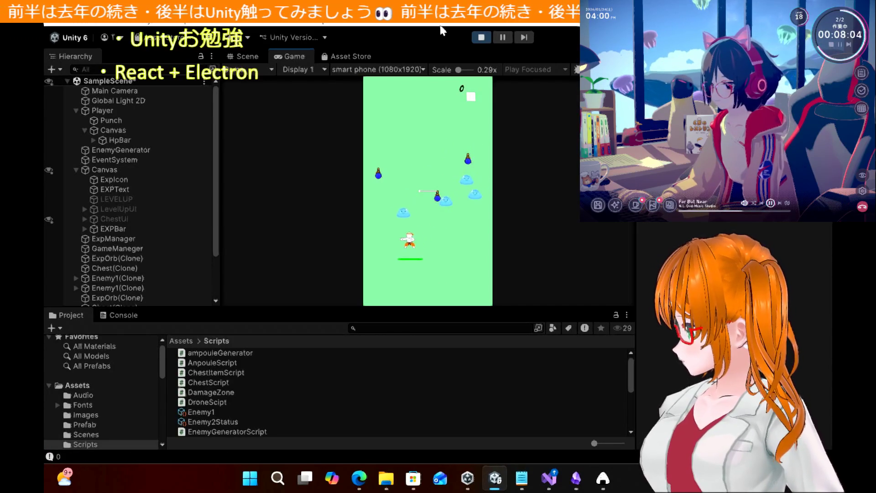
key(Up)
key(Right)
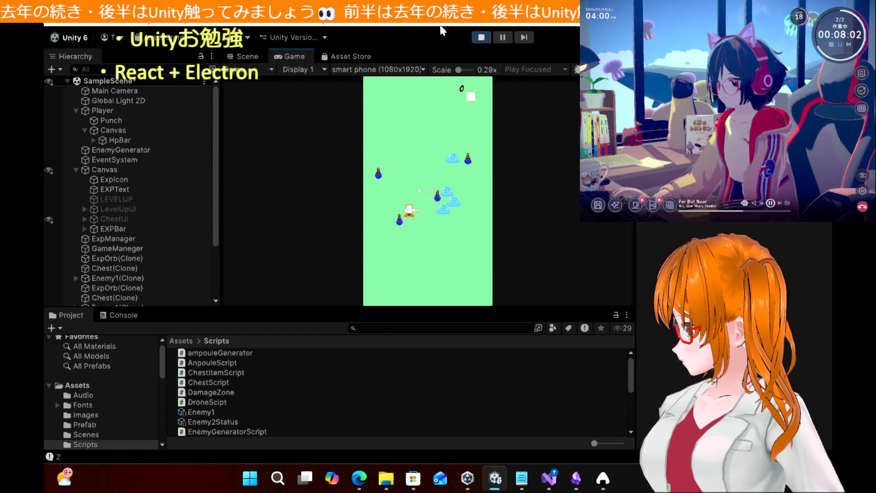
key(Up)
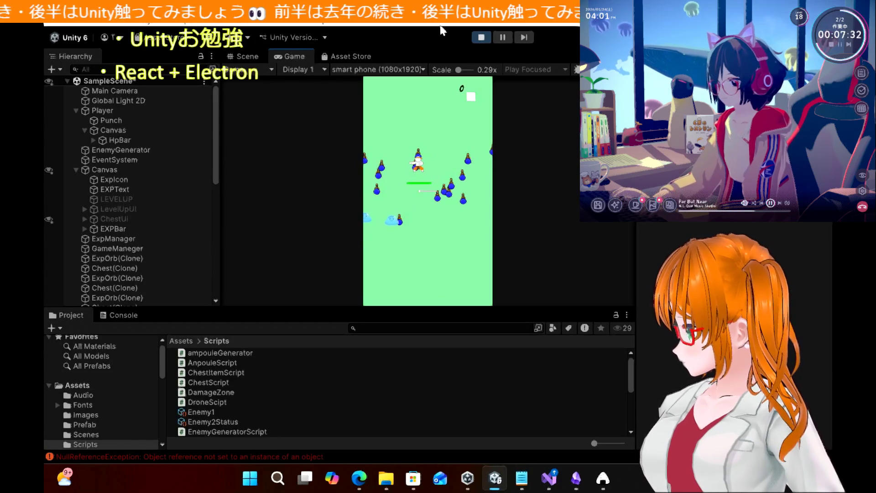
click(481, 37)
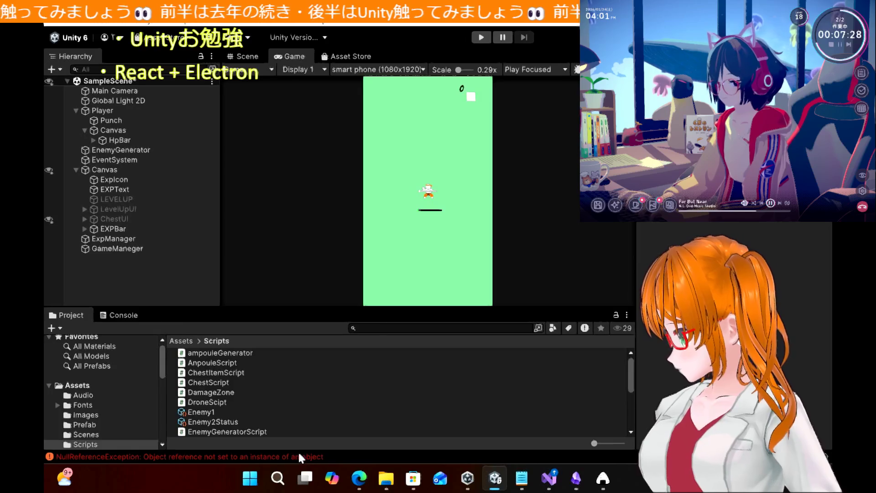
Step: Trace the NullReferenceException to line 35 of ExpOrbScript, then return to Unity's Prefab folder
double_click(300, 457)
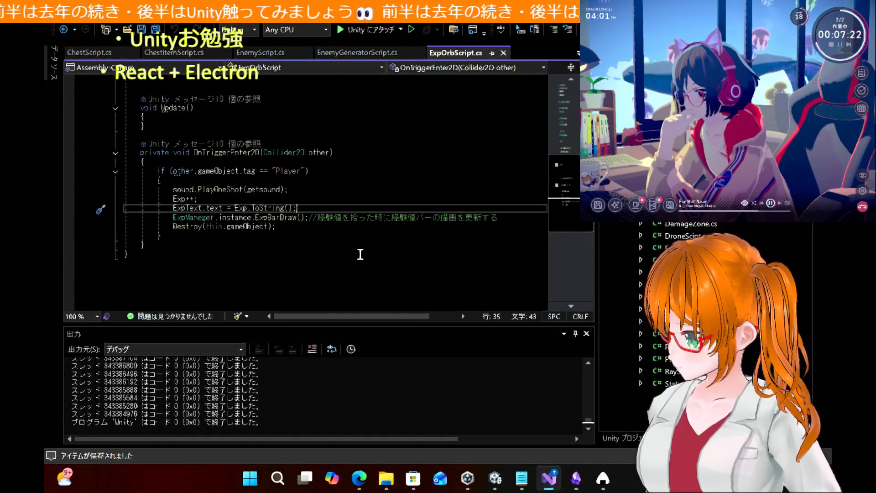
click(495, 478)
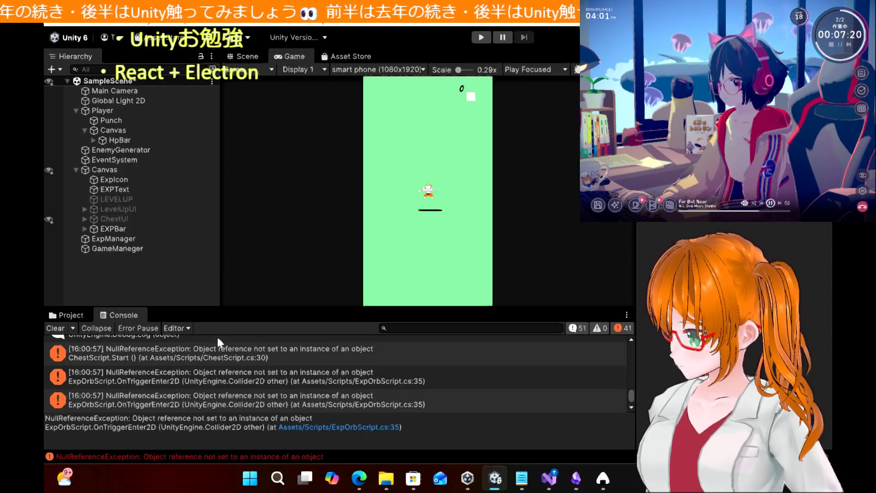
click(73, 315)
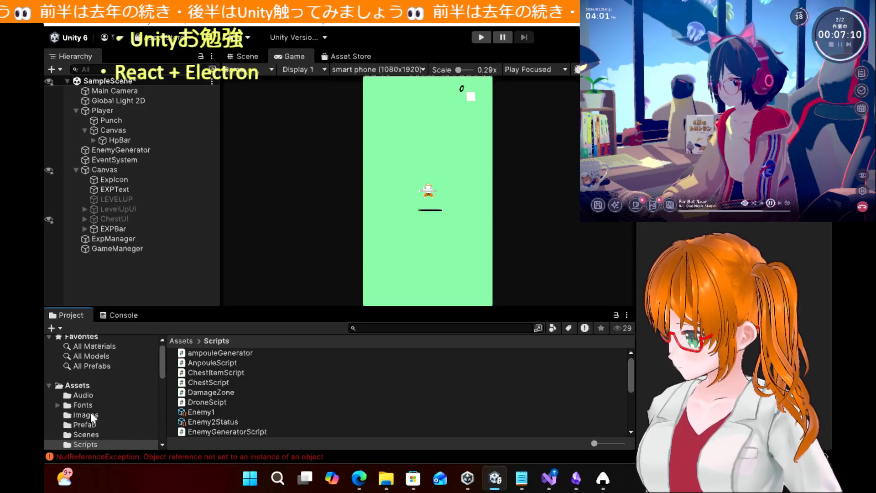
click(91, 425)
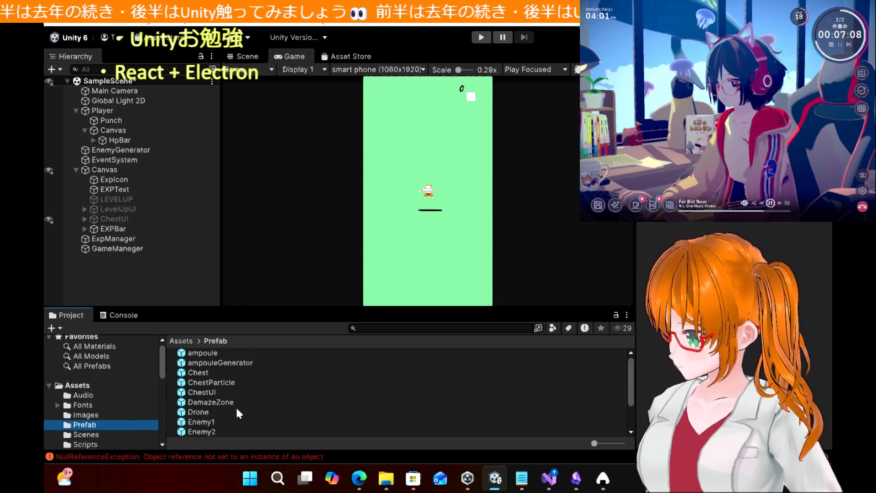
Step: Inspect the ExpOrb prefab's settings, then reopen ExpOrbScript from the Scripts folder
scroll(237, 412, down, 3)
scroll(237, 412, up, 3)
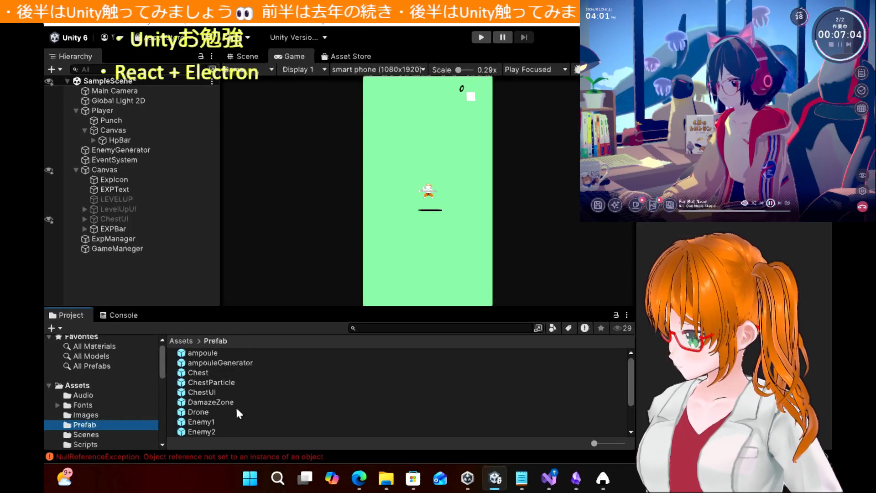
scroll(237, 413, down, 3)
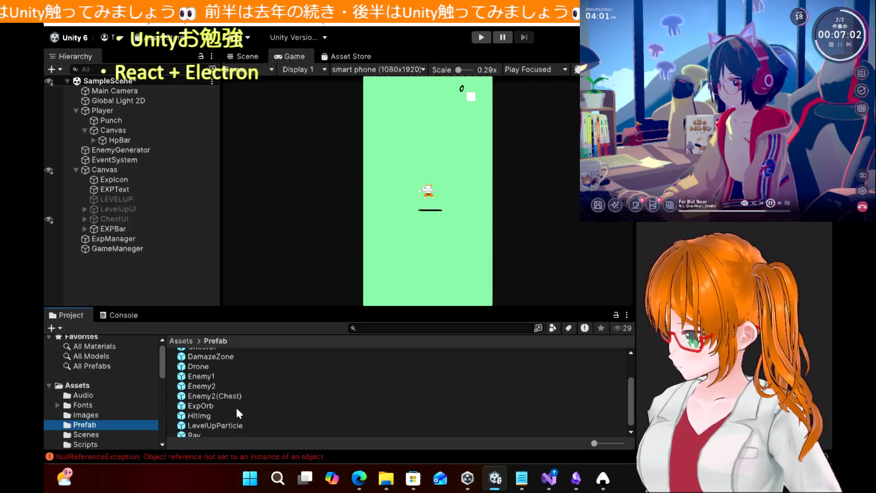
click(225, 407)
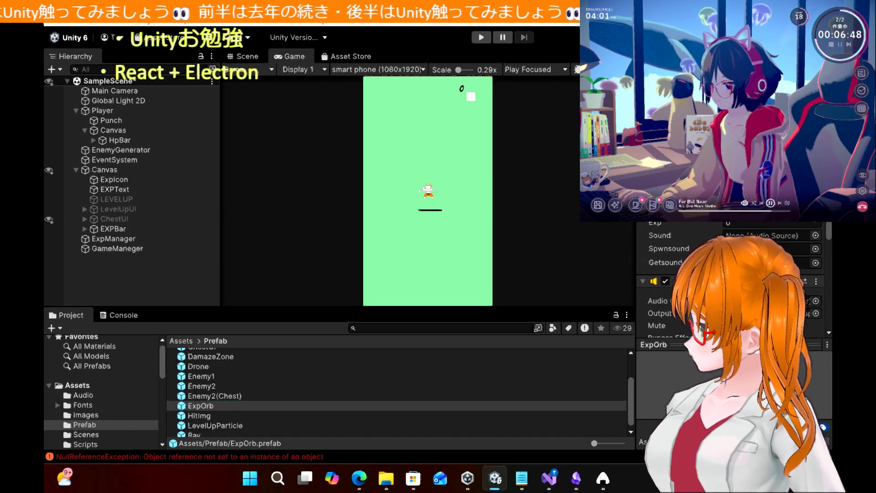
click(85, 444)
double_click(201, 386)
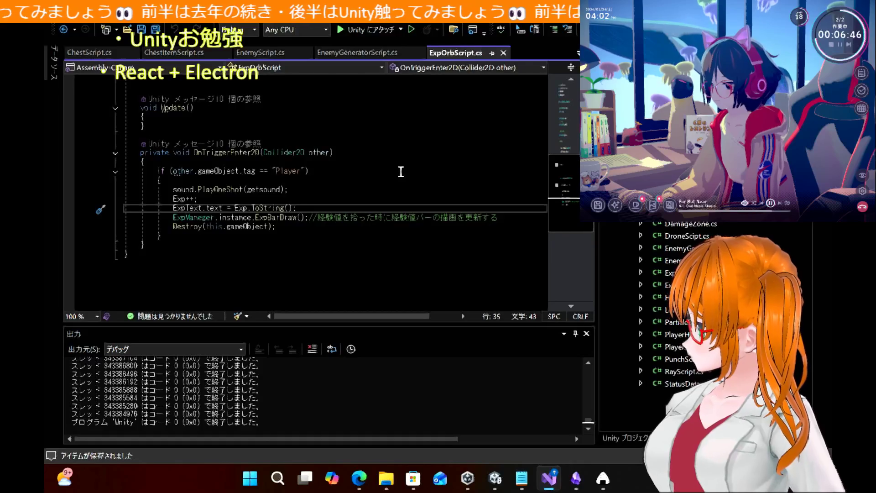
Step: Review ExpOrbScript's ExpText and Exp fields, check the chest tutorial, then reopen ExpOrbScript.cs from Unity
scroll(401, 171, up, 7)
scroll(401, 172, down, 1)
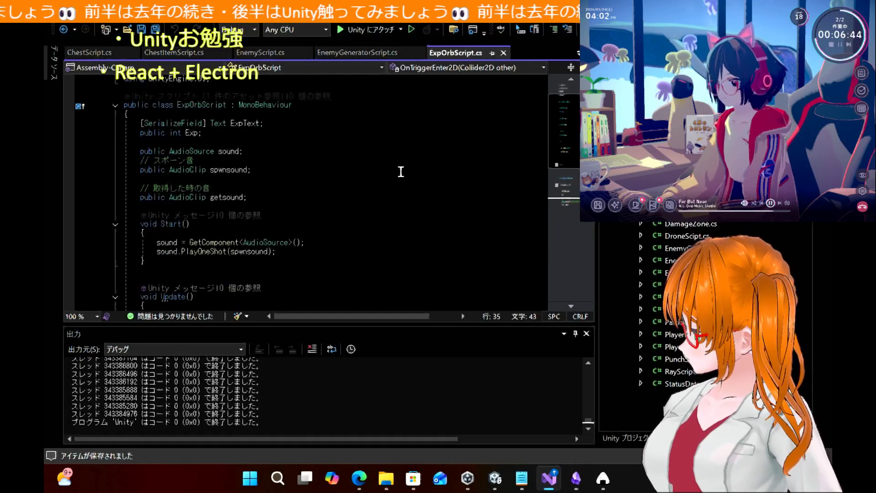
mouse_move(366, 483)
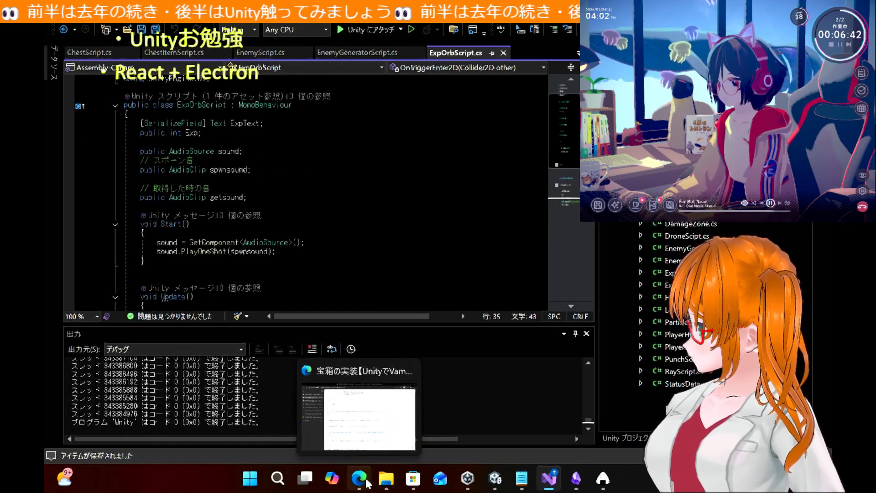
click(385, 433)
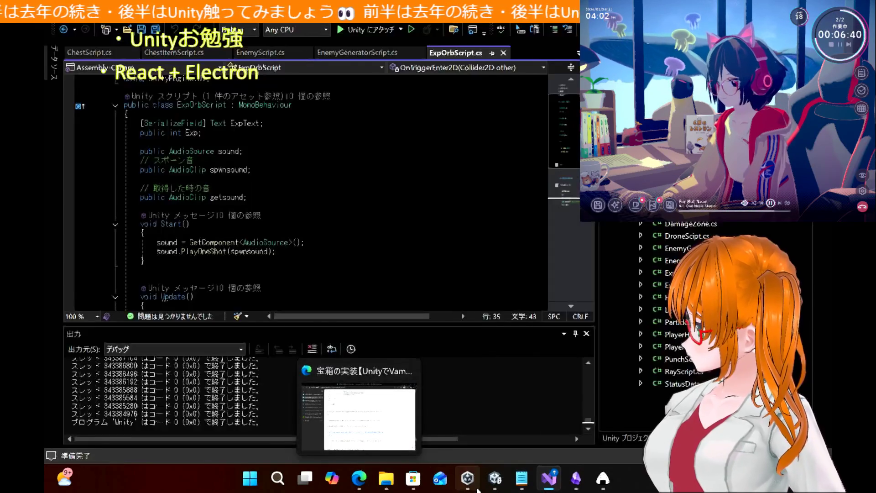
mouse_move(474, 487)
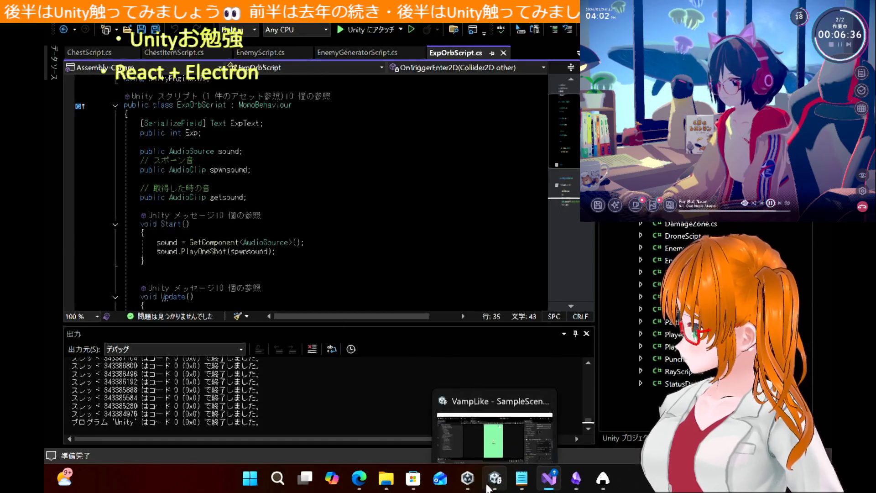
scroll(352, 221, down, 4)
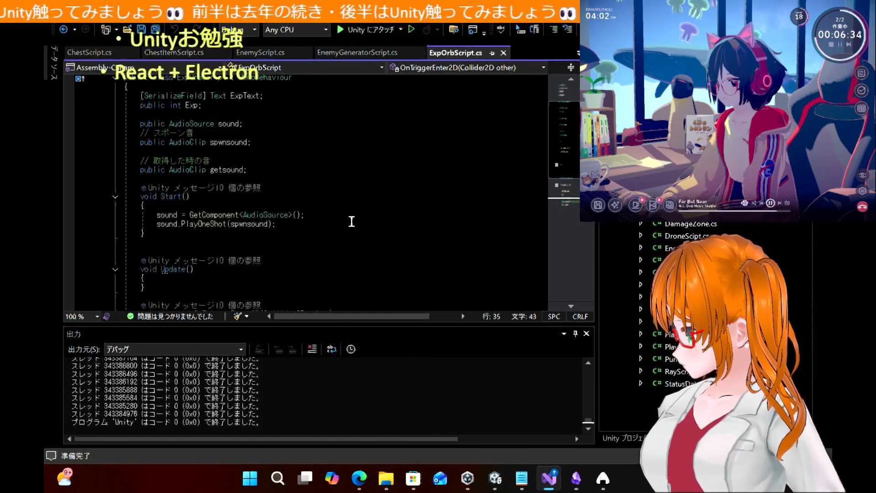
scroll(351, 221, up, 3)
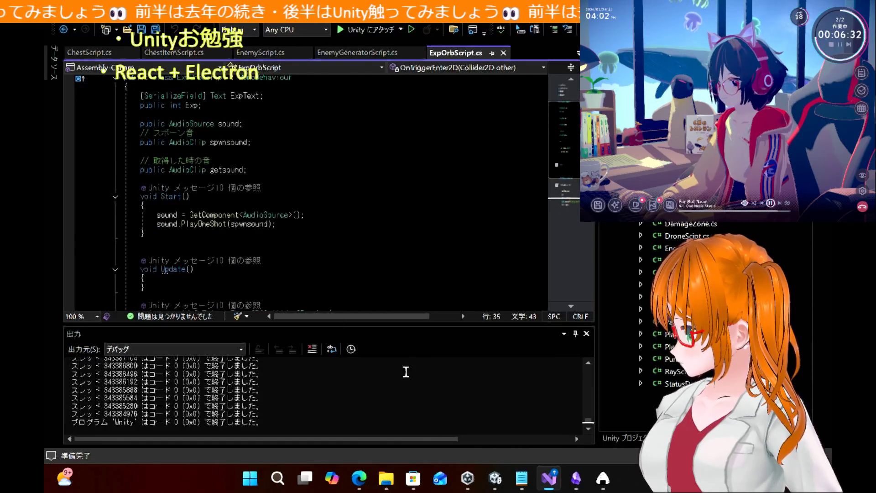
click(495, 478)
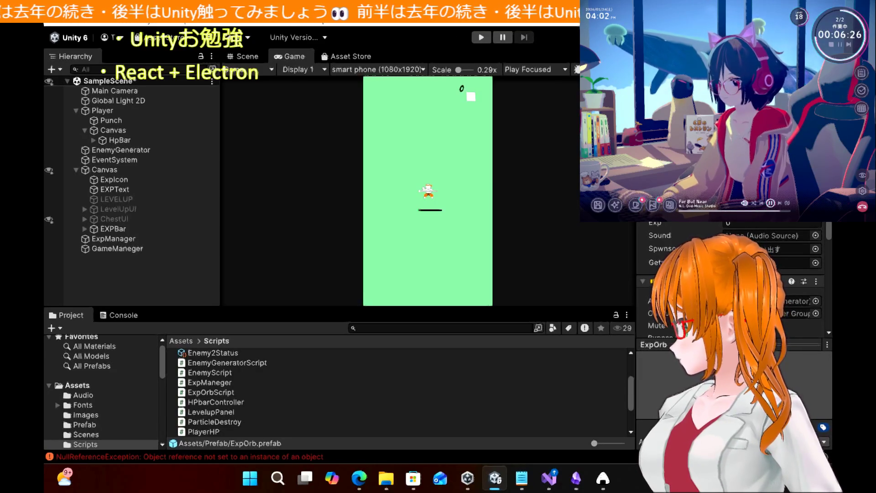
double_click(210, 392)
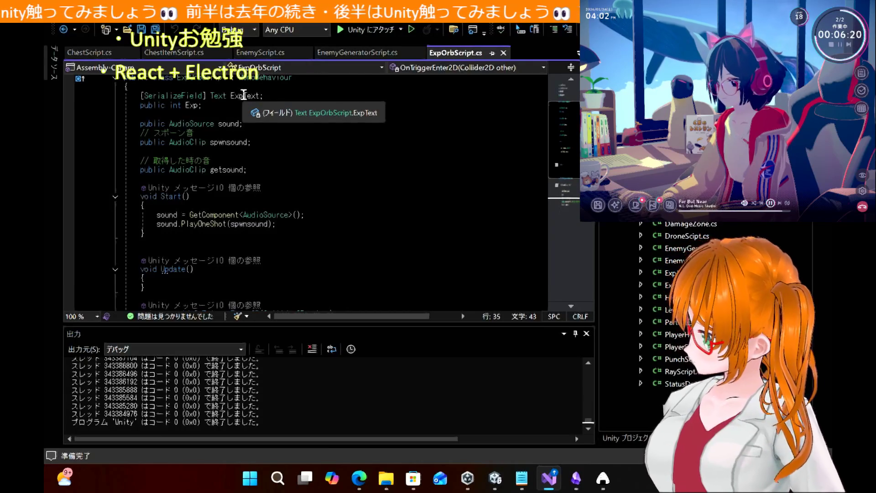
Step: Add ExpText = GameObject.Find("ExpText"); at the start of Start() and save ExpOrbScript.cs
click(336, 203)
key(Return)
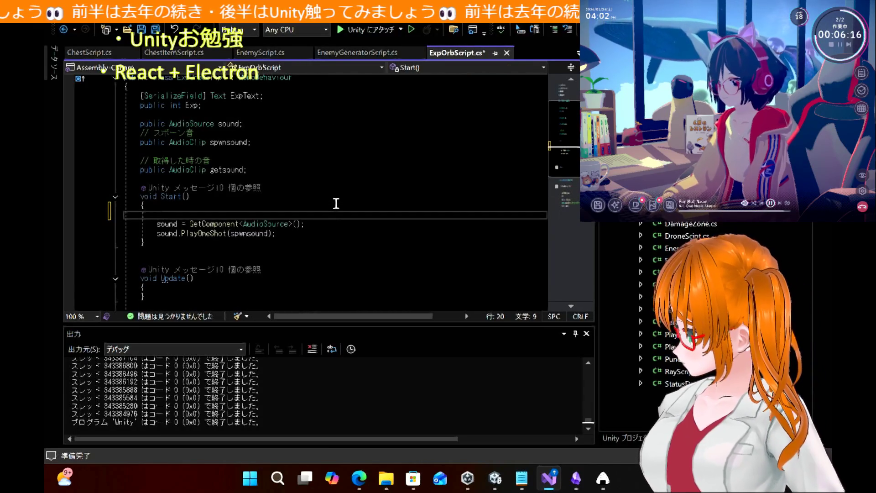
text(Exp)
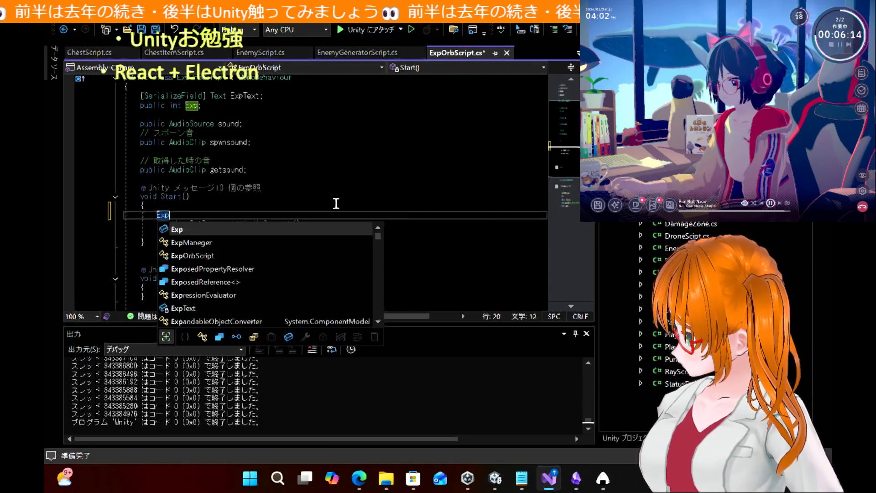
text(Text = )
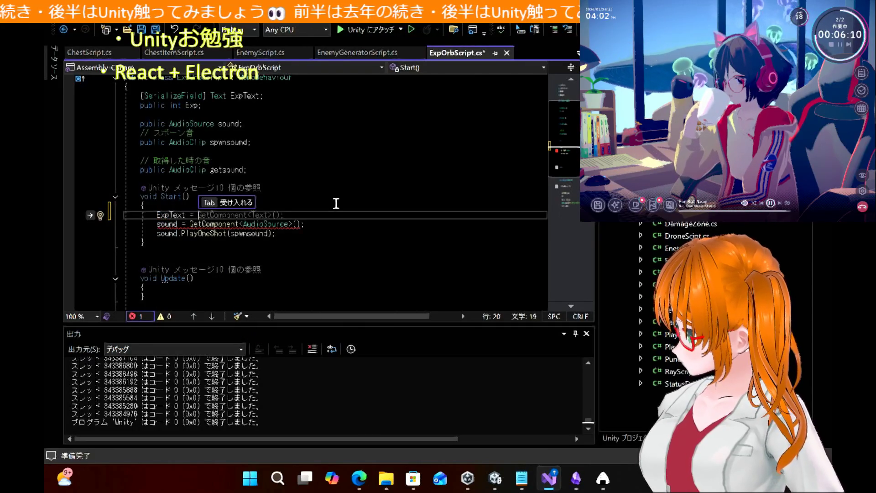
text(F)
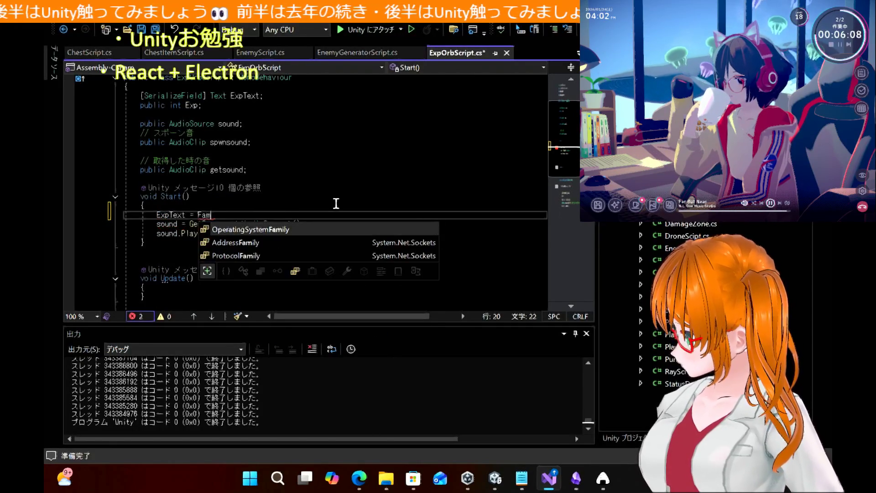
key(BackSpace)
text(GameObject)
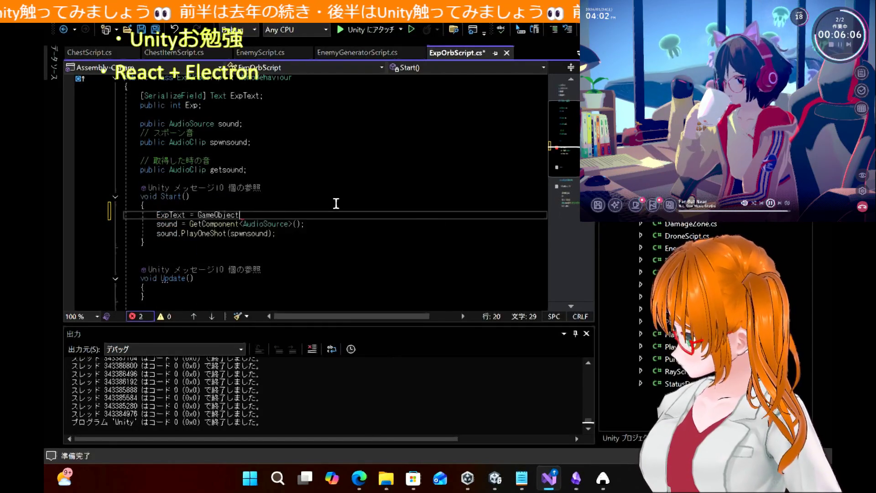
text(.Find();)
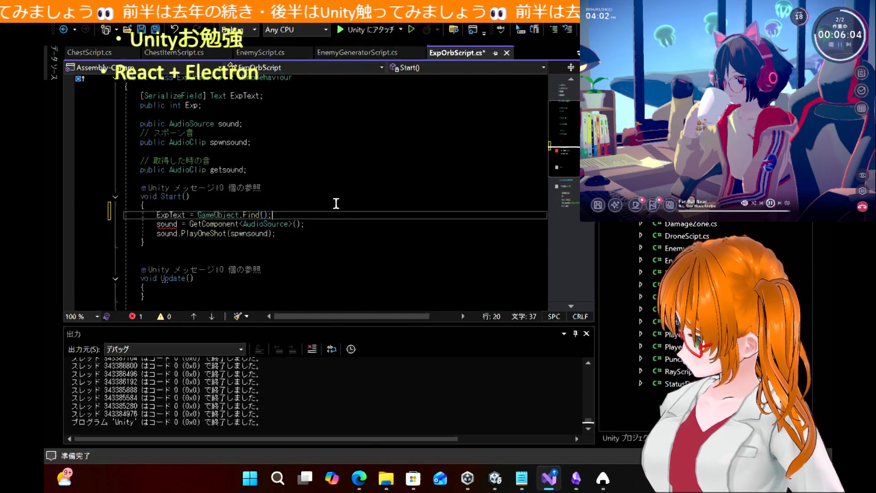
key(Left)
key(Left)
text("E)
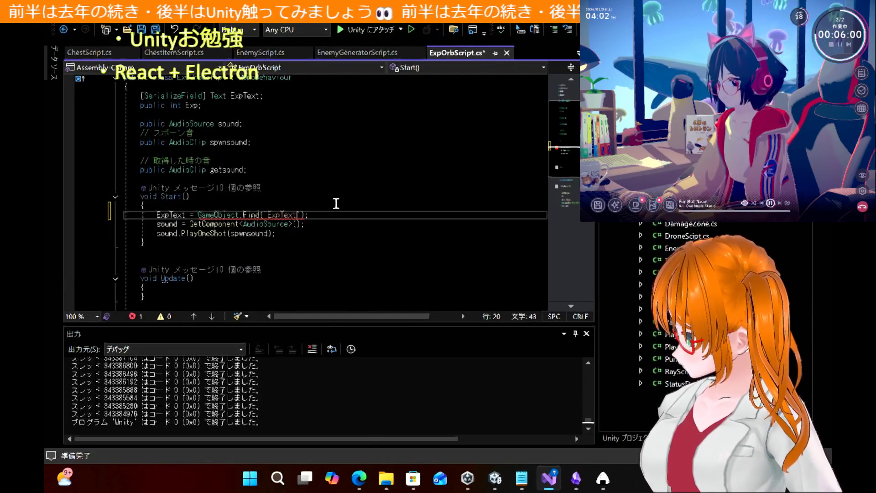
key(ctrl+s)
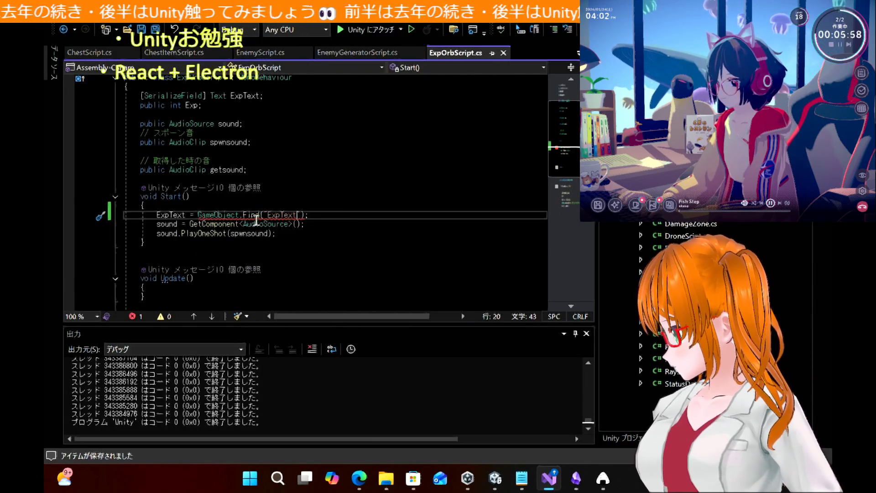
Step: Read the CS0029 error that GameObject cannot convert to Text on the Find call
mouse_move(254, 218)
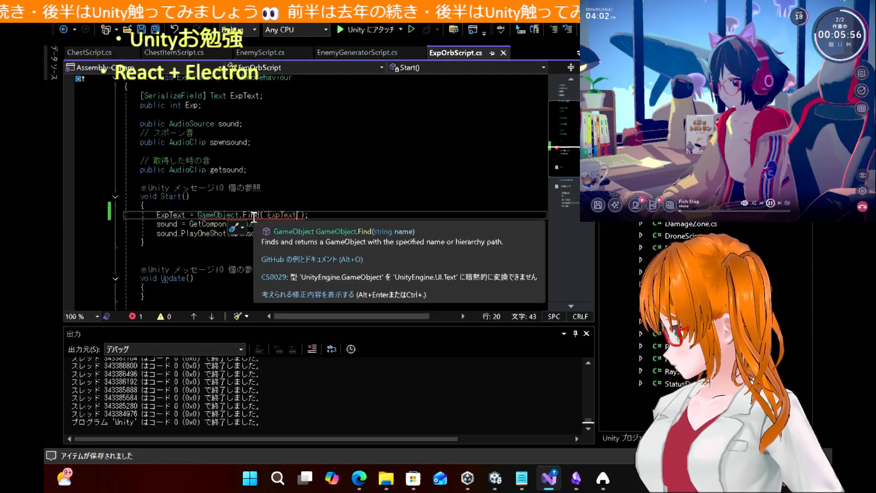
click(299, 215)
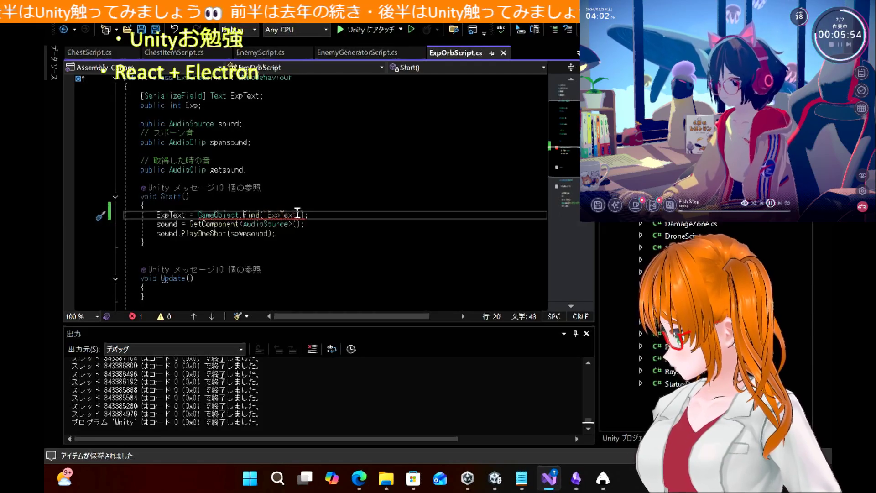
click(359, 477)
click(367, 477)
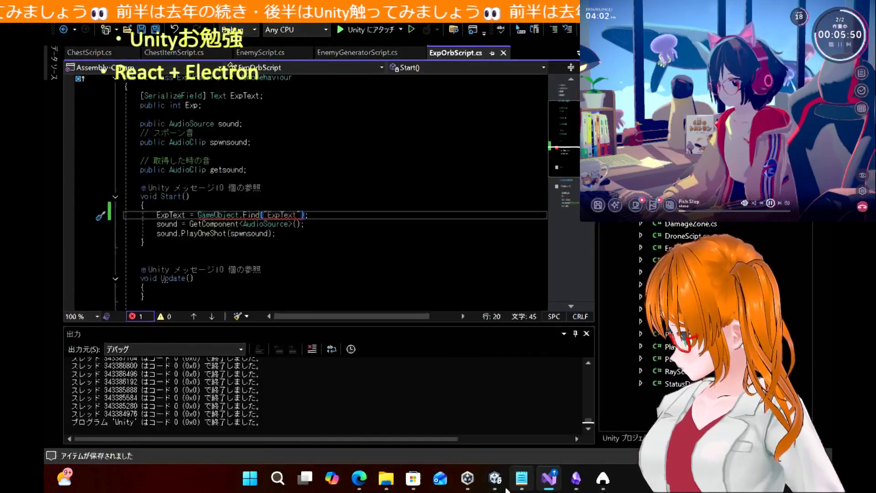
Step: Inspect the EXPText object under Canvas and its Text component's font settings
click(495, 486)
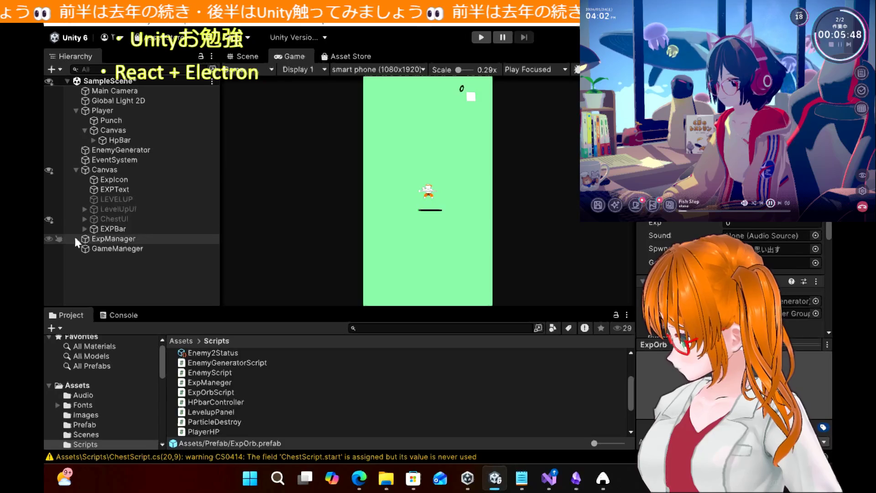
click(130, 189)
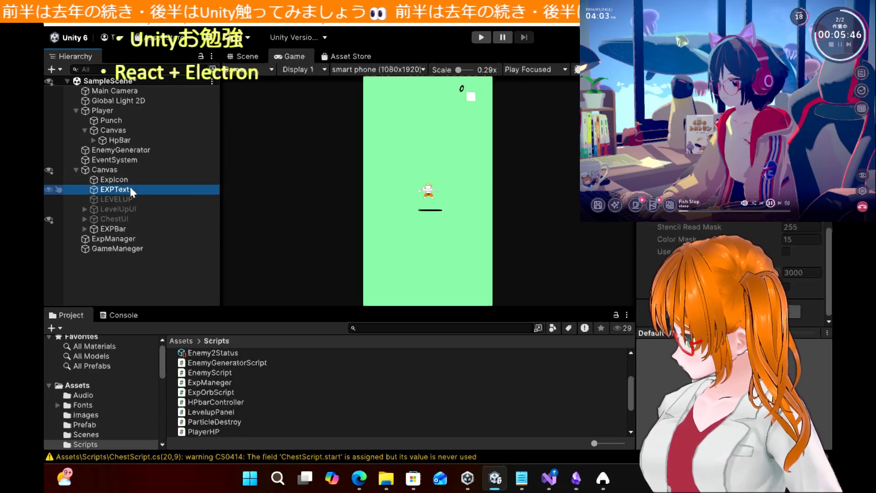
scroll(648, 232, down, 10)
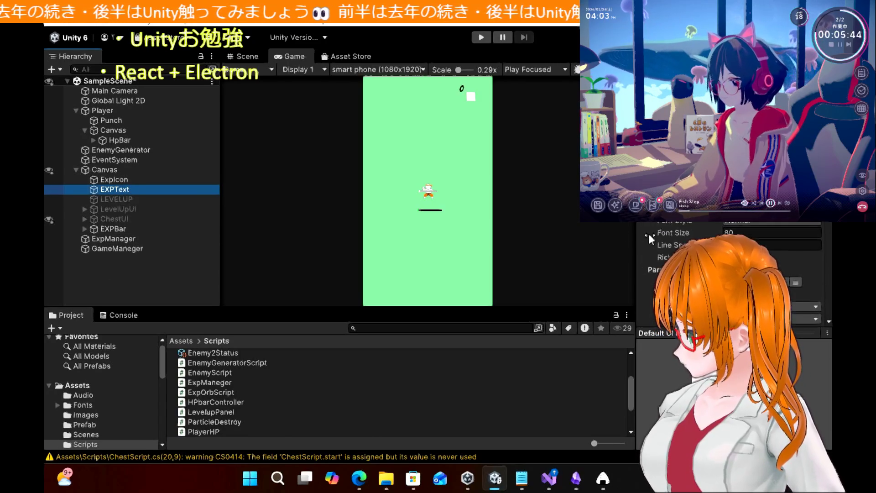
scroll(648, 232, down, 3)
scroll(648, 231, up, 3)
scroll(647, 231, down, 3)
scroll(648, 233, up, 2)
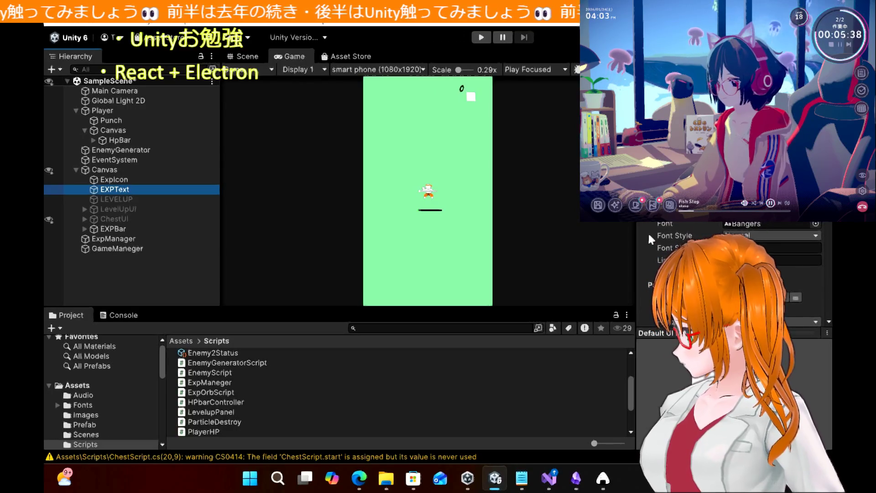
click(548, 478)
Step: Change the line to GameObject.Find("EXPText").GetComponent<Text>(); and save the script
double_click(288, 215)
text(EXPText)
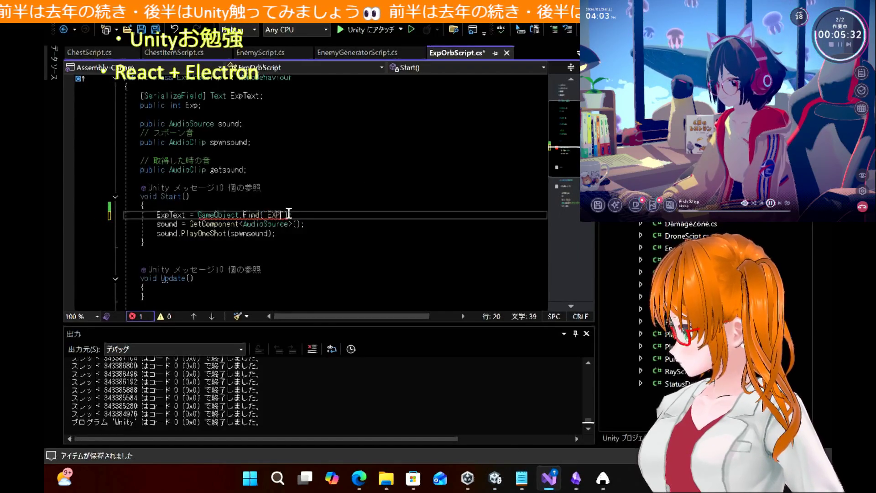
key(Right)
key(Right)
text(.Ge)
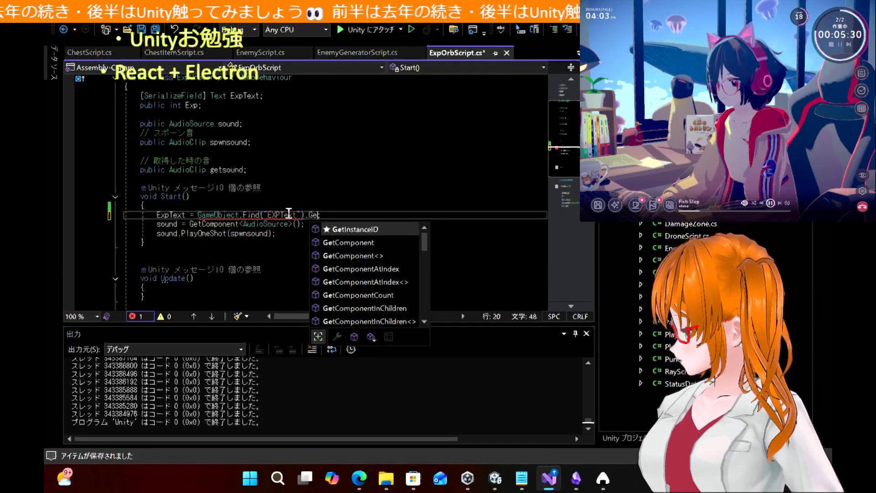
text(tComponent<Text>();)
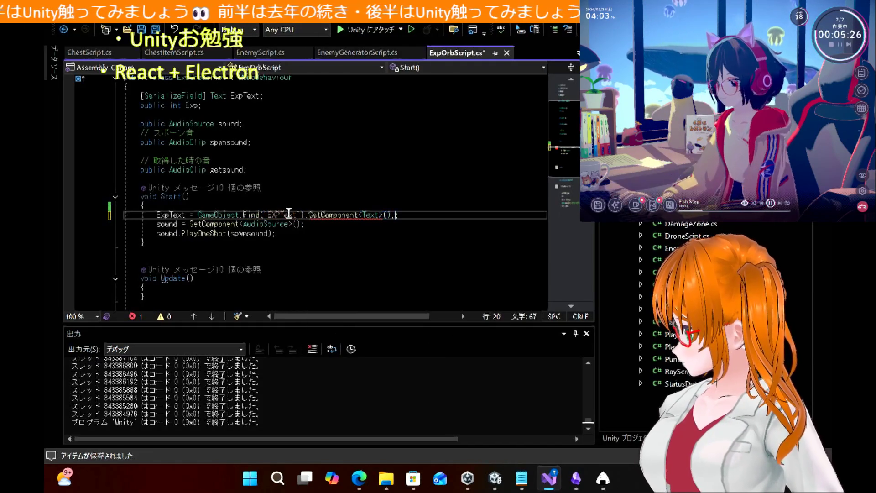
key(ctrl+s)
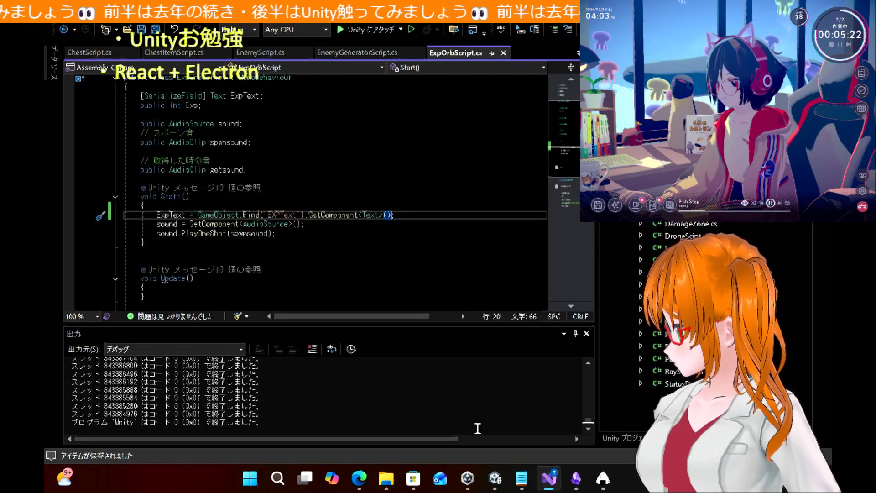
Step: Start a new playtest in the Unity editor
mouse_move(549, 478)
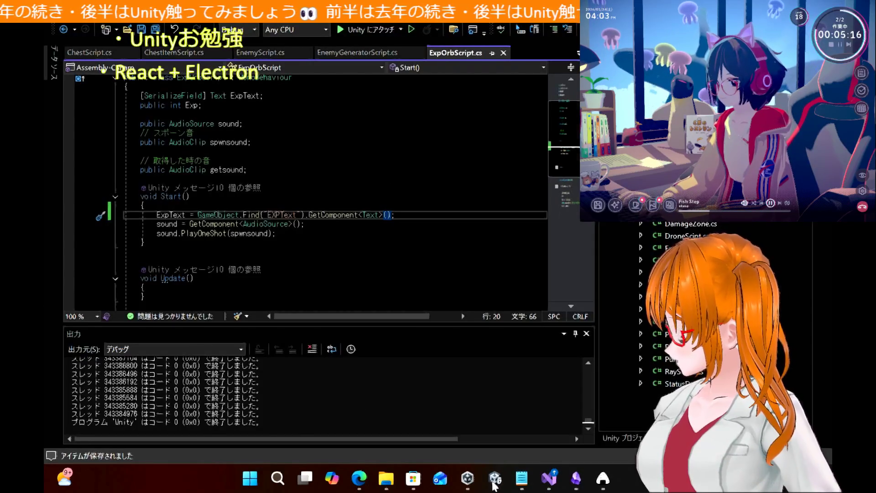
click(495, 482)
click(480, 37)
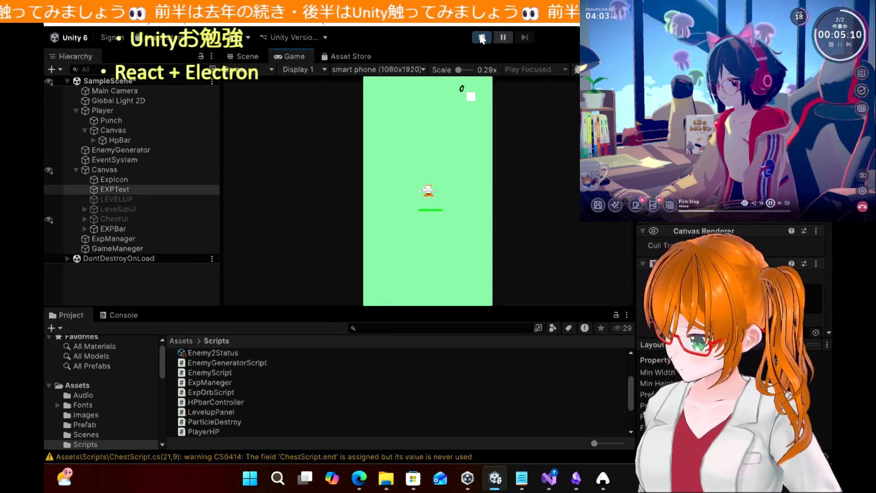
Step: Move the player around among the slimes, collect an exp orb, then stop the game
key(Up)
key(Right)
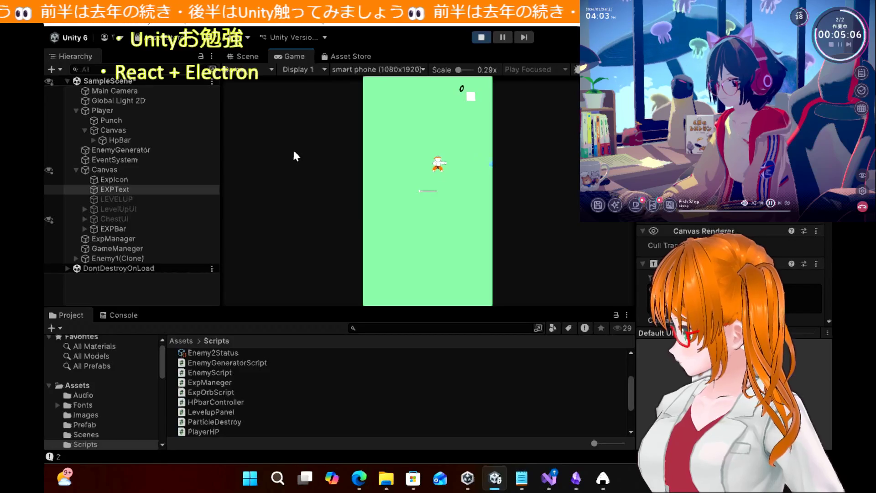
key(Left)
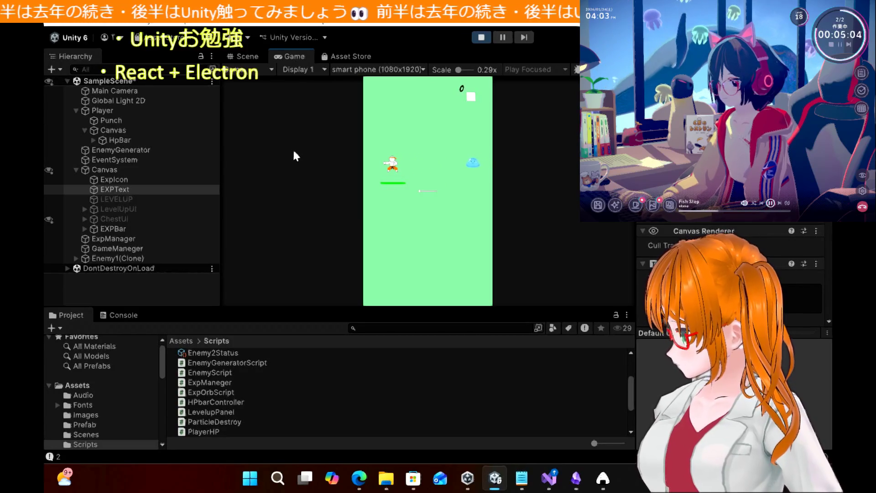
key(Right)
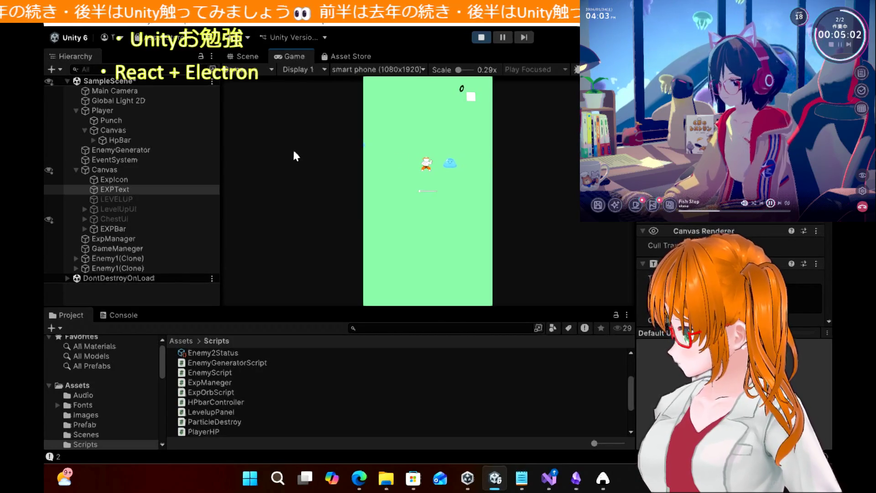
key(Left)
key(Right)
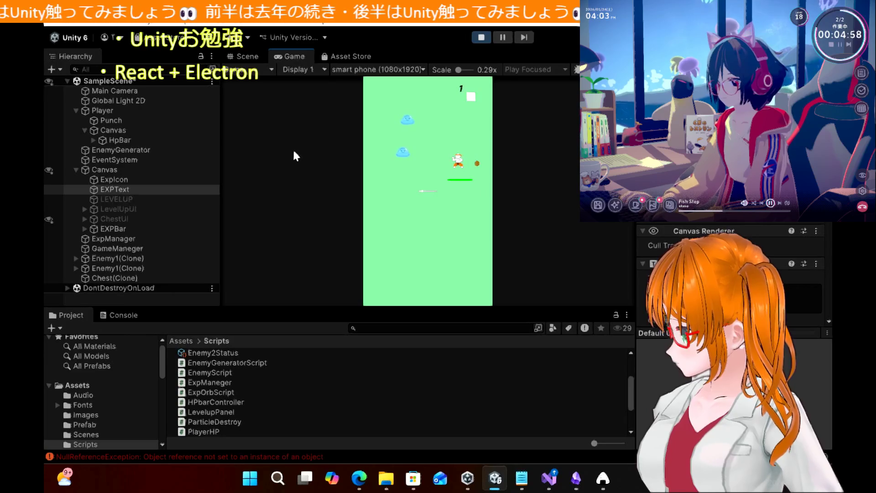
key(Left)
key(Left)
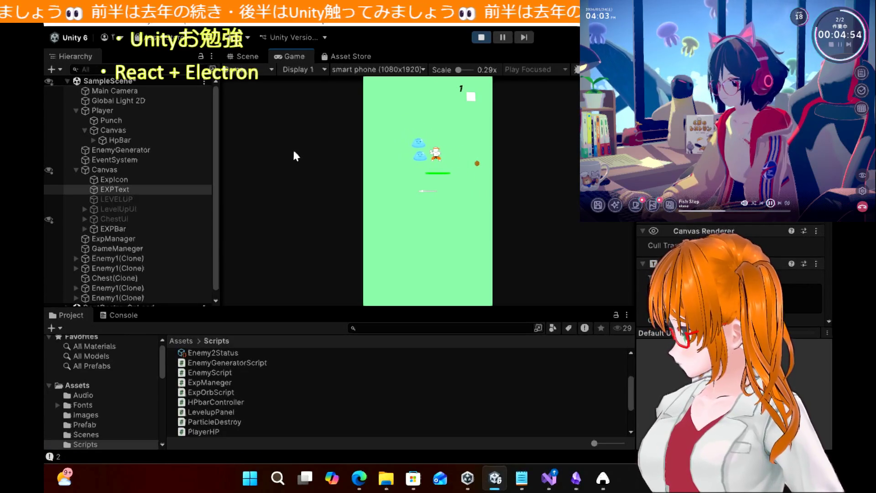
key(Left)
key(Right)
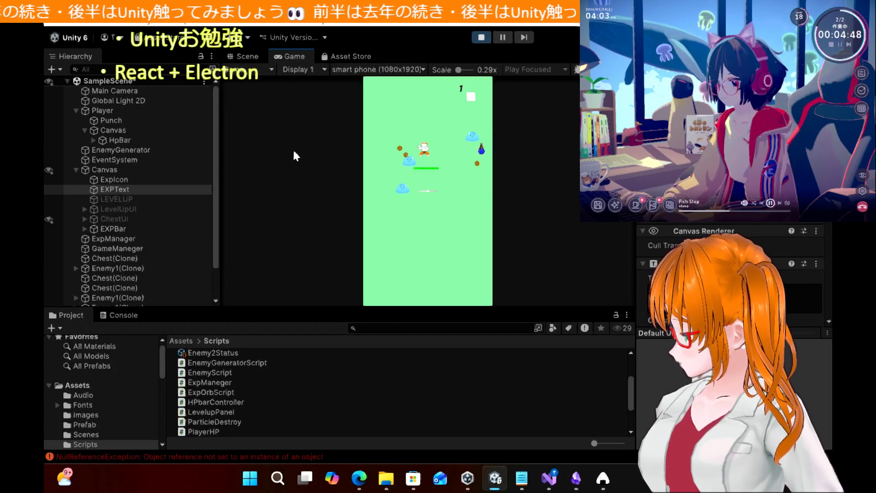
click(477, 37)
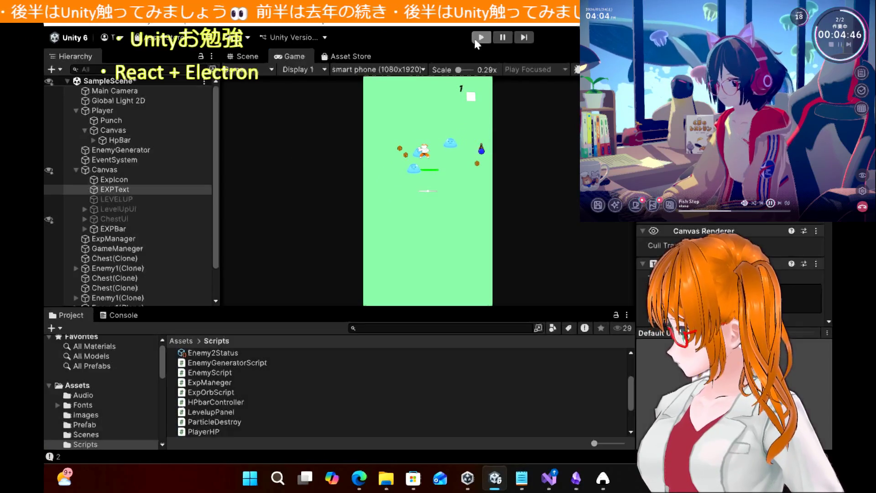
Step: Open the Console's NullReferenceException at its source line in ChestScript
click(133, 314)
click(181, 375)
double_click(181, 372)
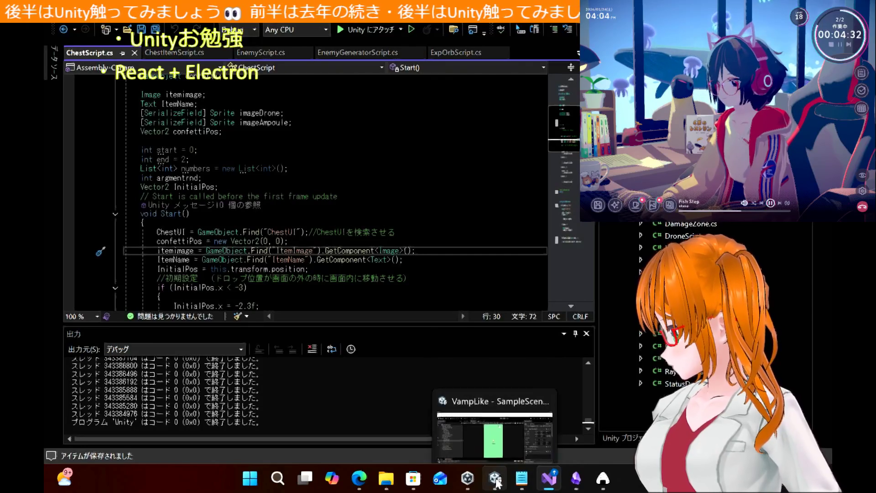
Step: Return to Unity's Project window listing the Scripts folder
click(496, 479)
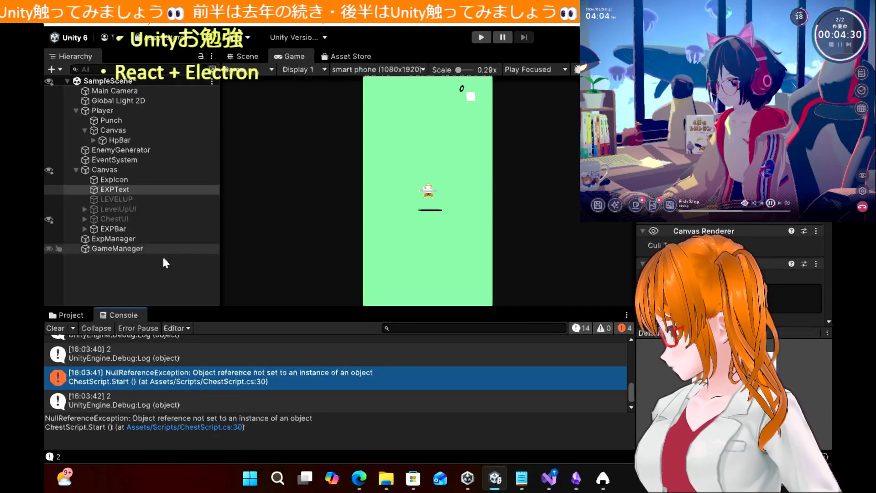
click(71, 316)
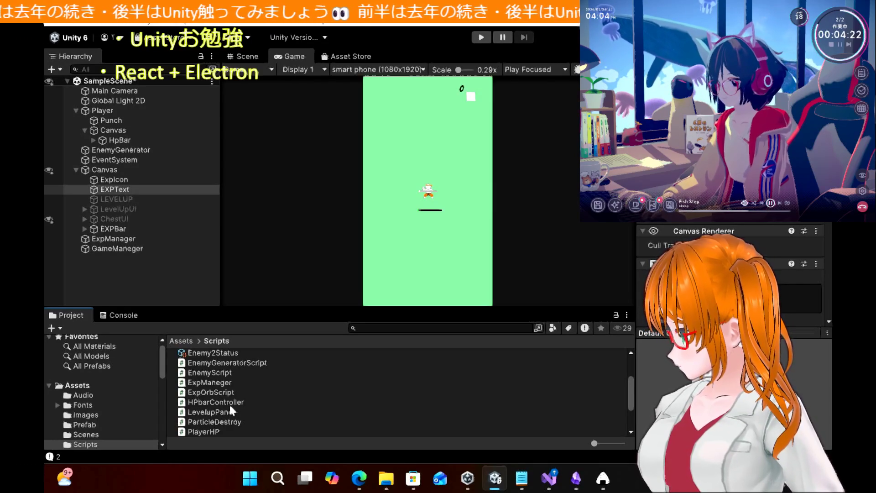
Step: Select the Chest prefab in the Prefab folder, comparing it against the ChestScript code
click(85, 424)
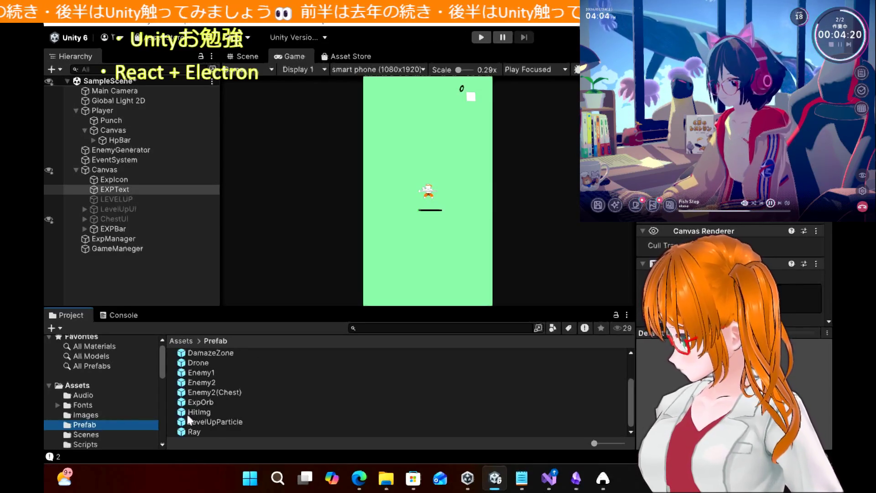
scroll(223, 393, up, 3)
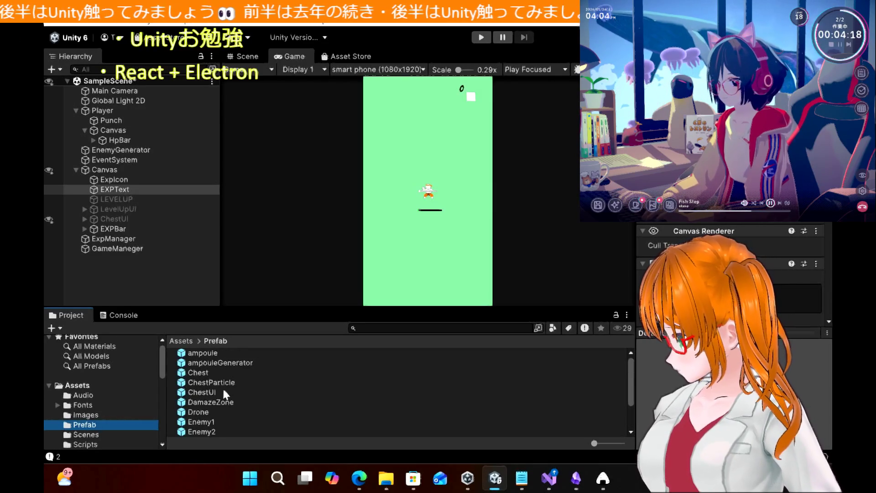
click(204, 372)
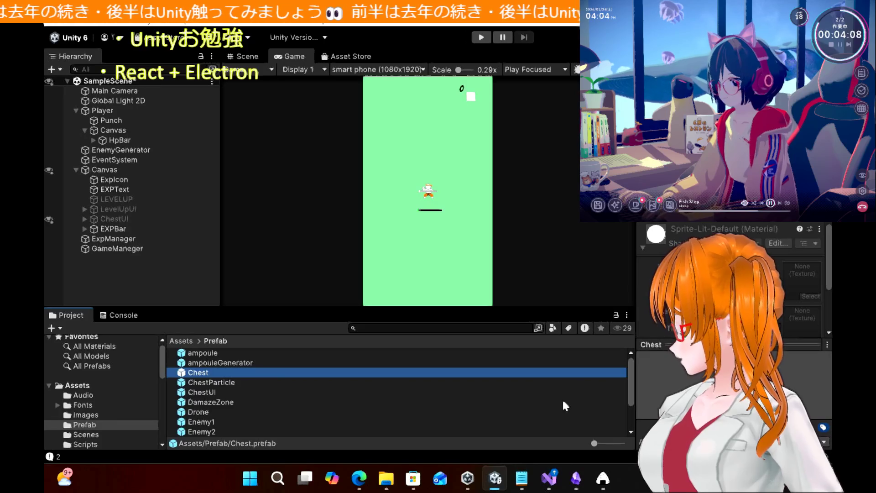
click(550, 488)
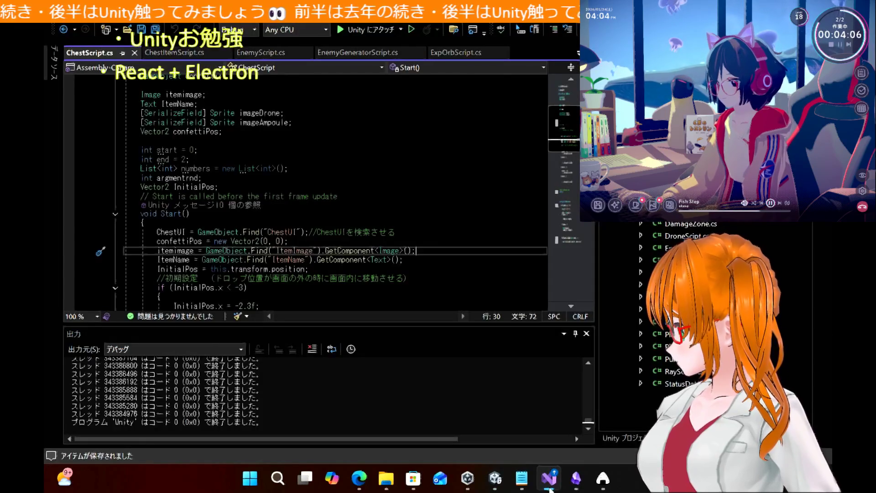
click(550, 488)
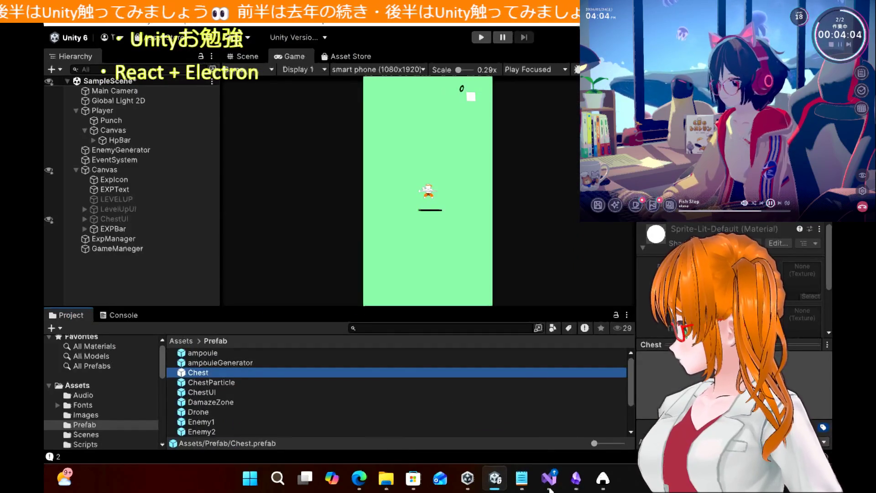
click(549, 488)
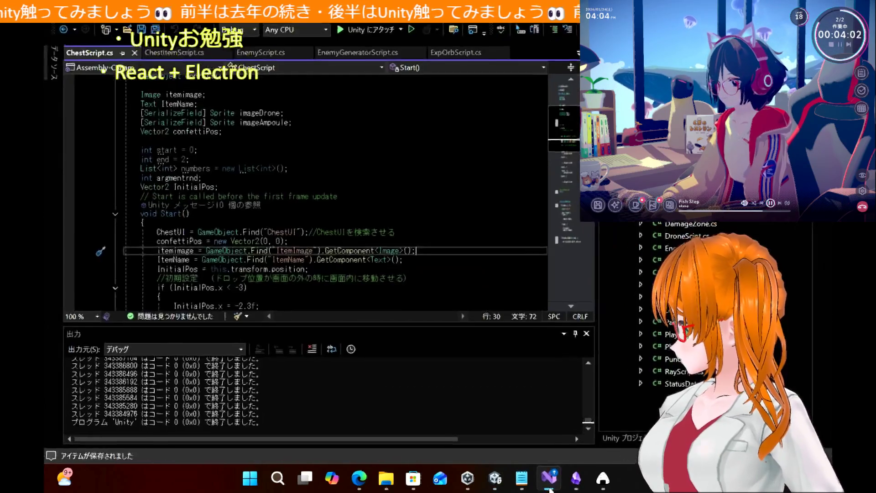
click(549, 488)
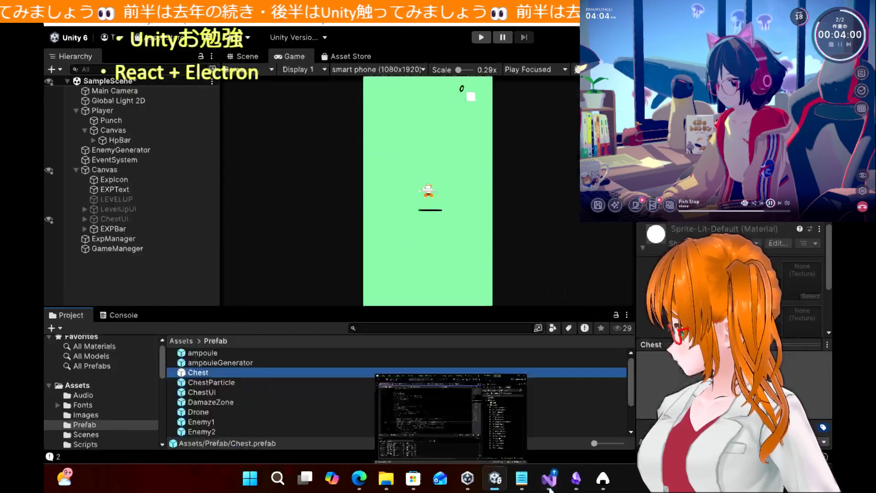
Step: Expand ChestUI and drag Chest above ItemName in the Hierarchy
click(85, 219)
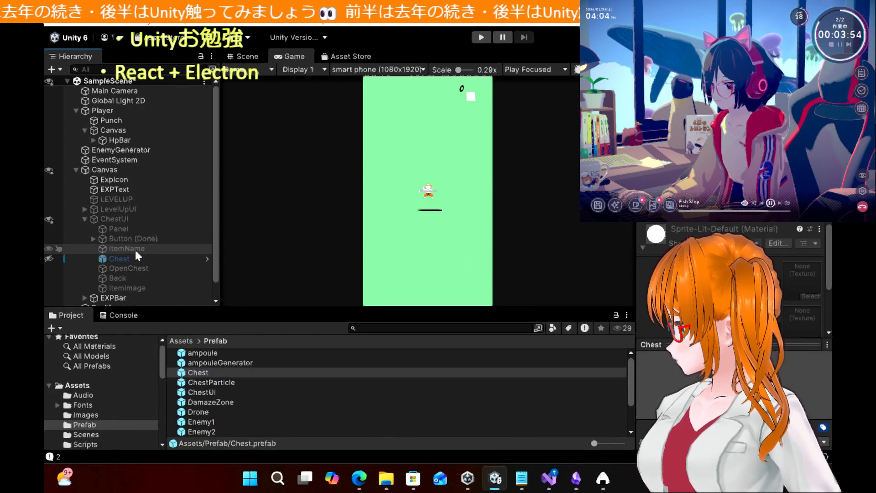
drag(136, 250, 410, 224)
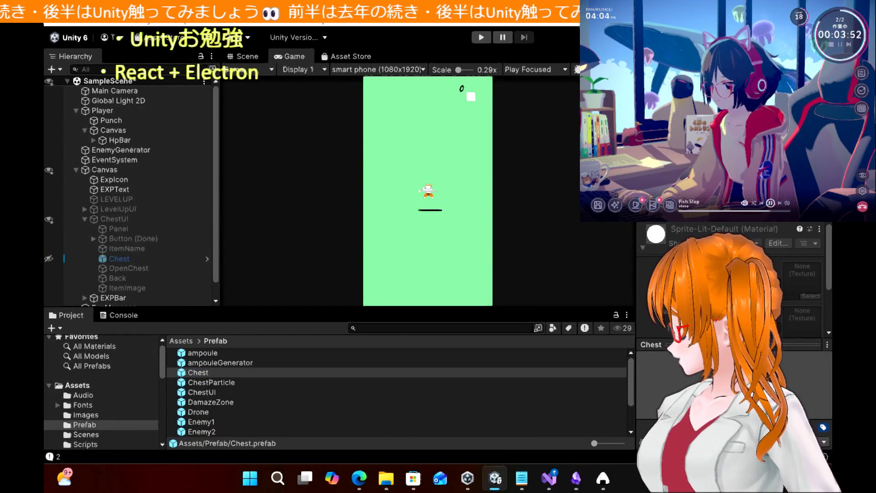
drag(271, 179, 144, 260)
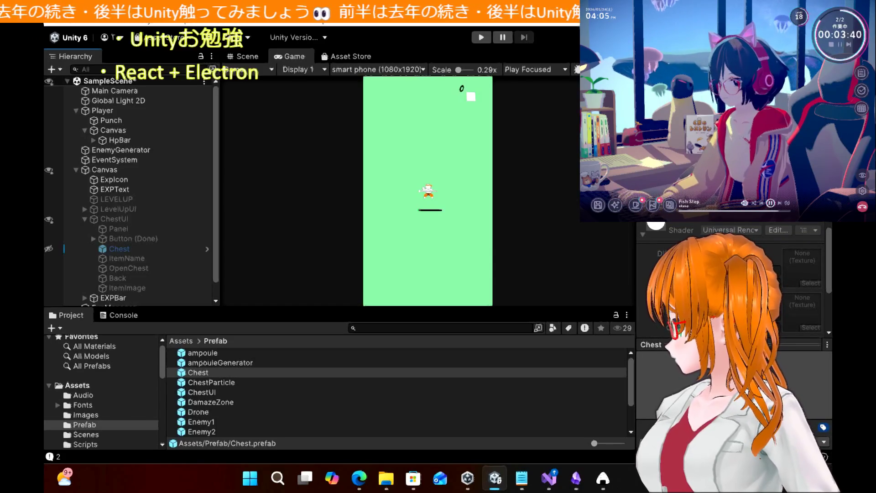
Step: Scroll through ChestScript.cs's fields and Start method, then glance back at Unity
click(550, 478)
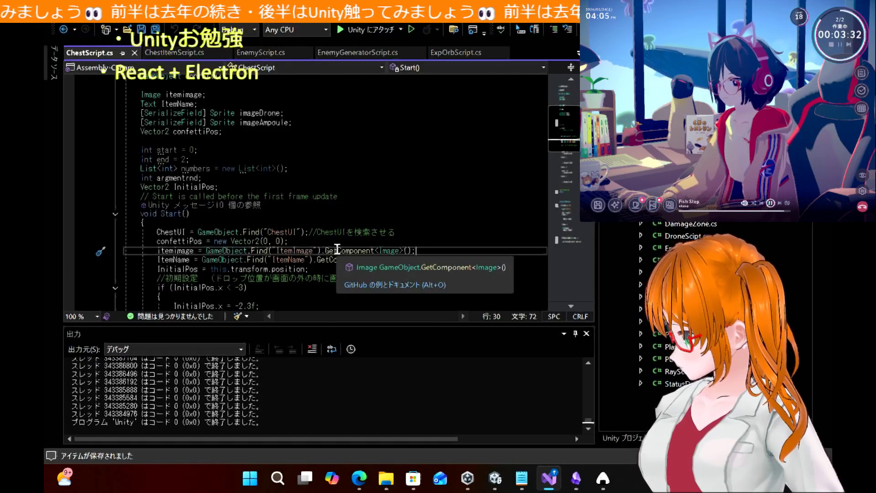
scroll(360, 165, up, 3)
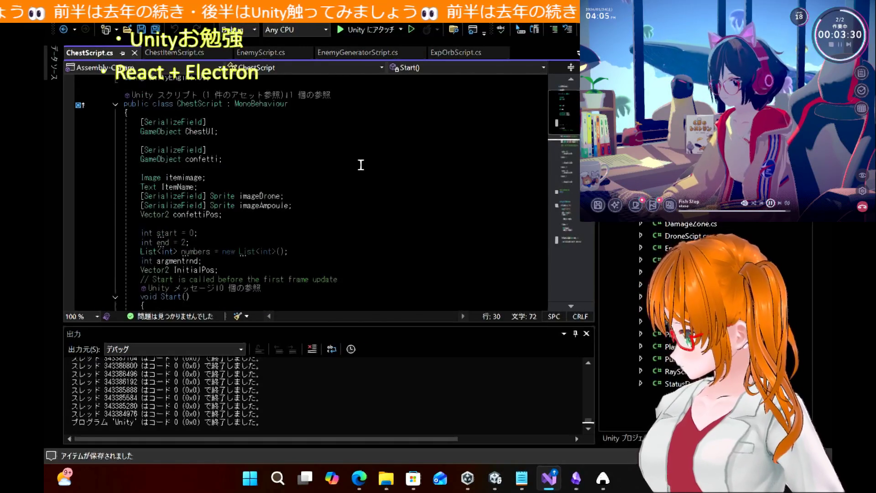
scroll(361, 165, down, 3)
click(496, 487)
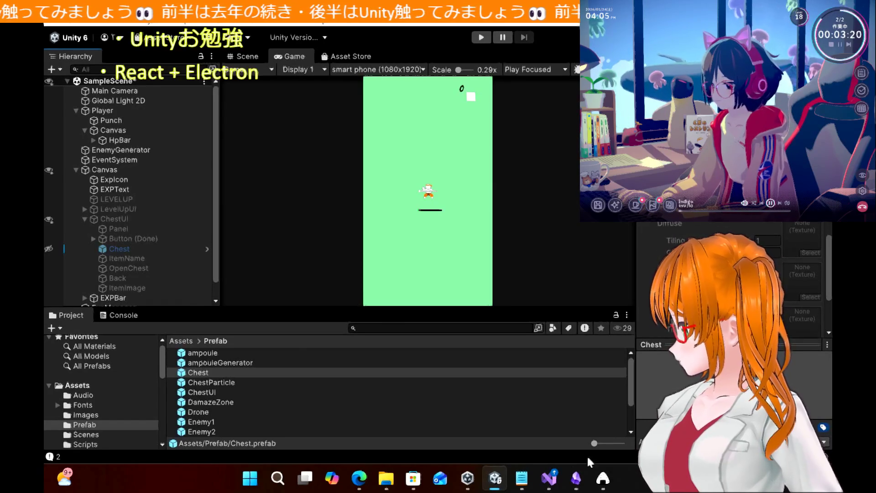
Step: Recheck ChestScript.cs, then open the chest tutorial's final step in the browser
click(549, 478)
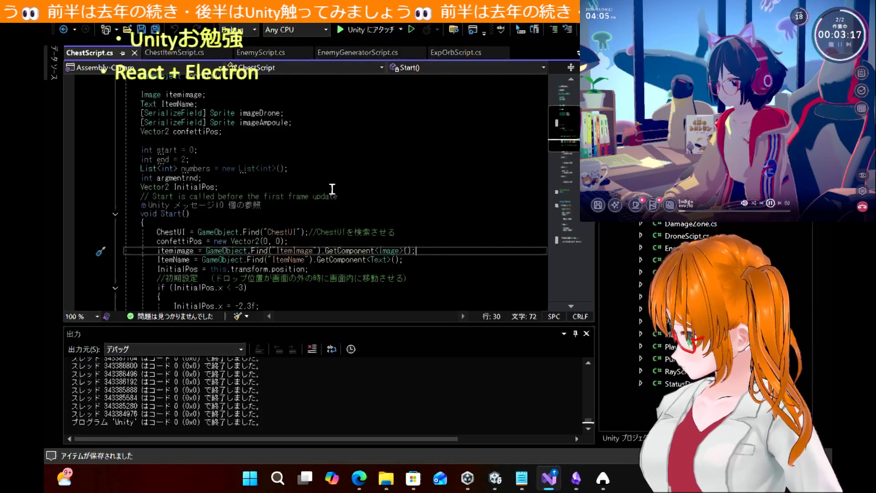
scroll(332, 189, up, 3)
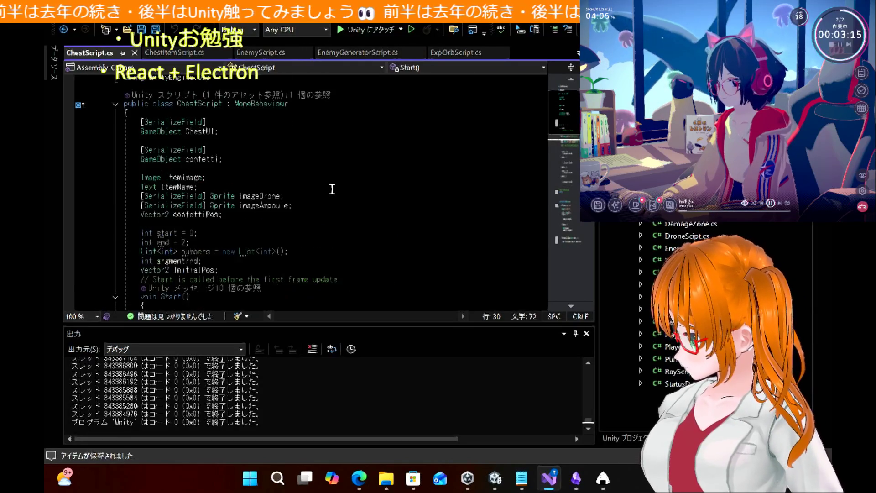
mouse_move(368, 486)
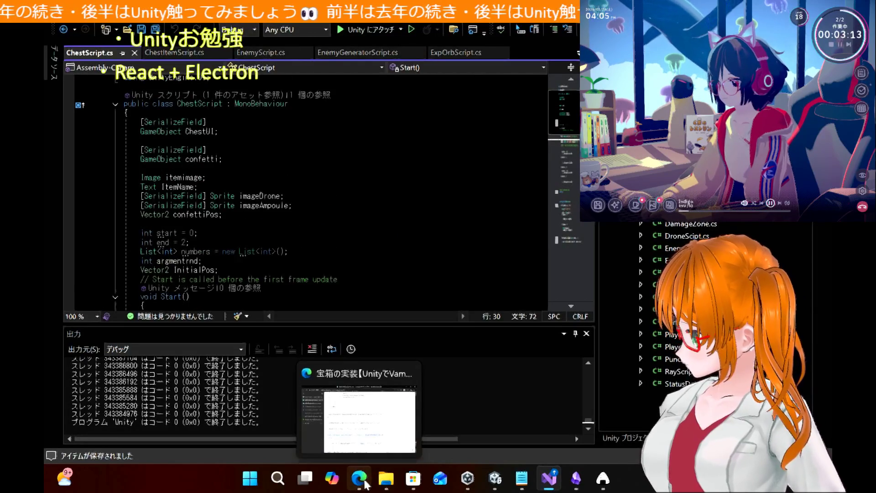
click(361, 419)
Step: Read through the tutorial's Chest code and ChestParticle setup in Edge, then go back to Unity
scroll(468, 276, down, 15)
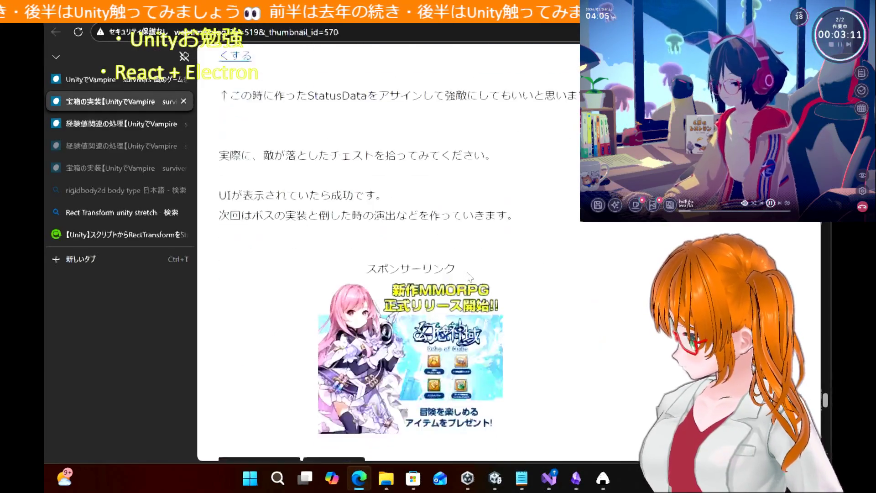
scroll(469, 277, up, 10)
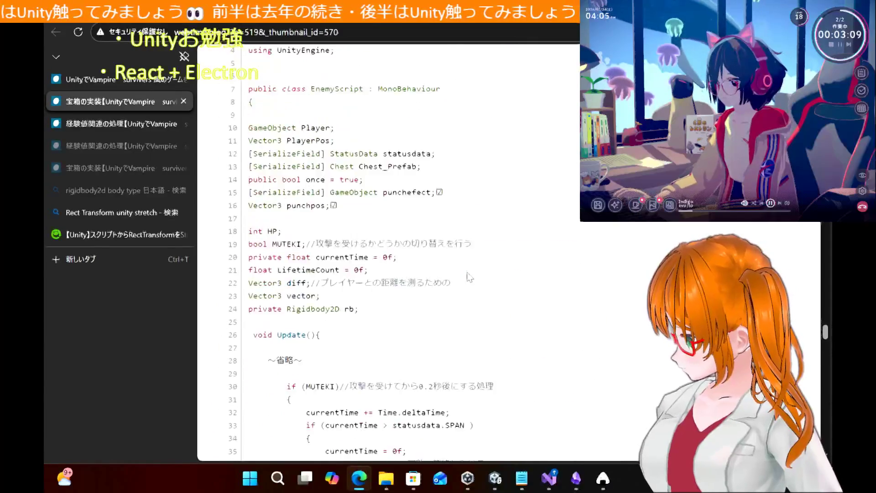
scroll(470, 277, up, 6)
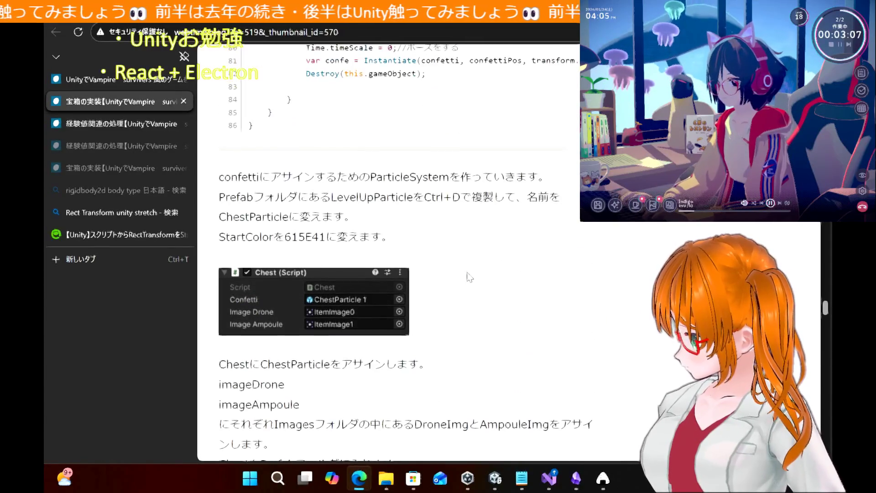
scroll(470, 277, up, 20)
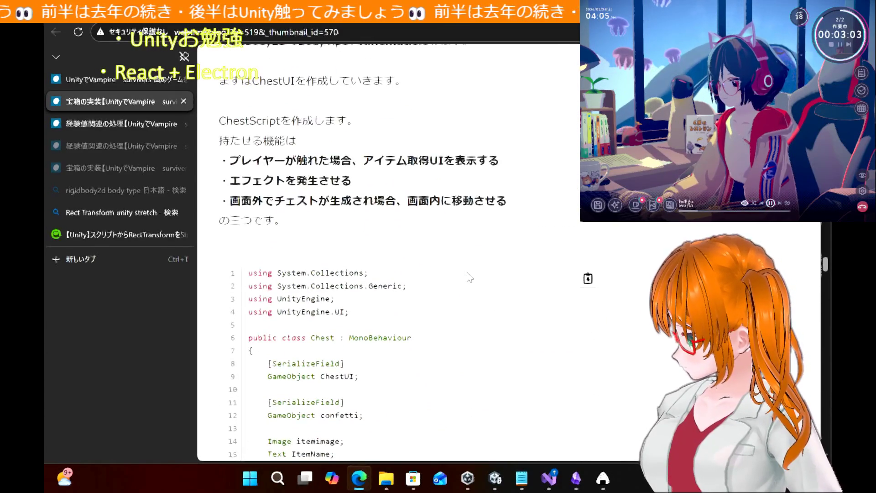
scroll(470, 277, up, 1)
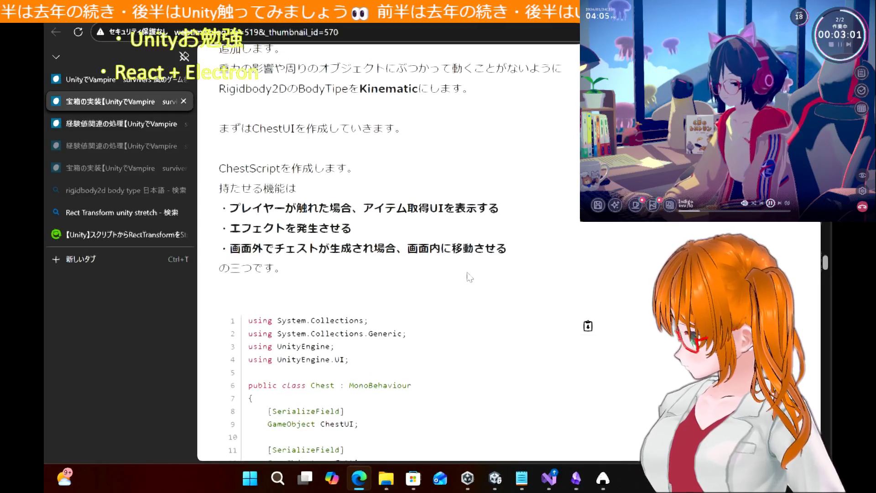
scroll(470, 277, up, 1)
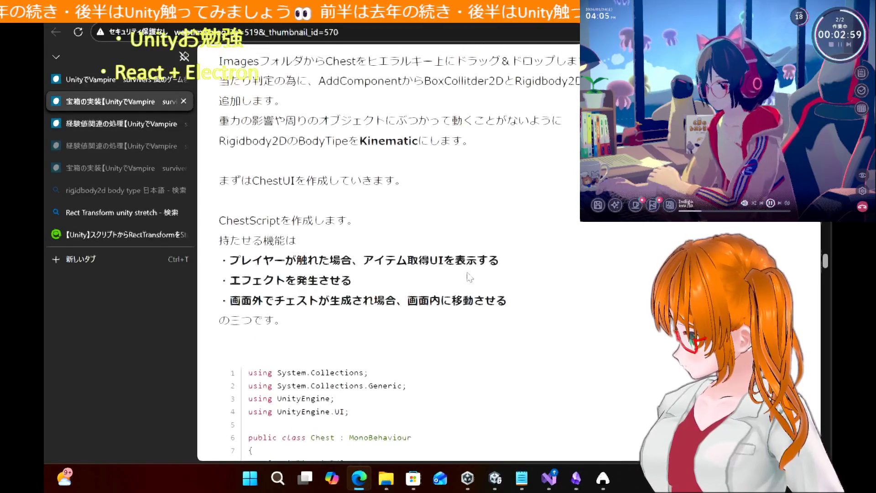
scroll(469, 277, down, 1)
scroll(470, 276, down, 10)
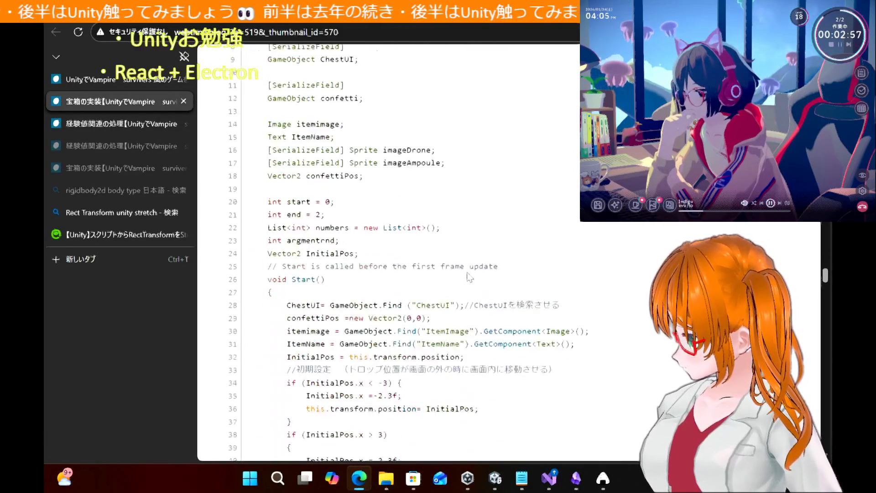
scroll(469, 277, down, 10)
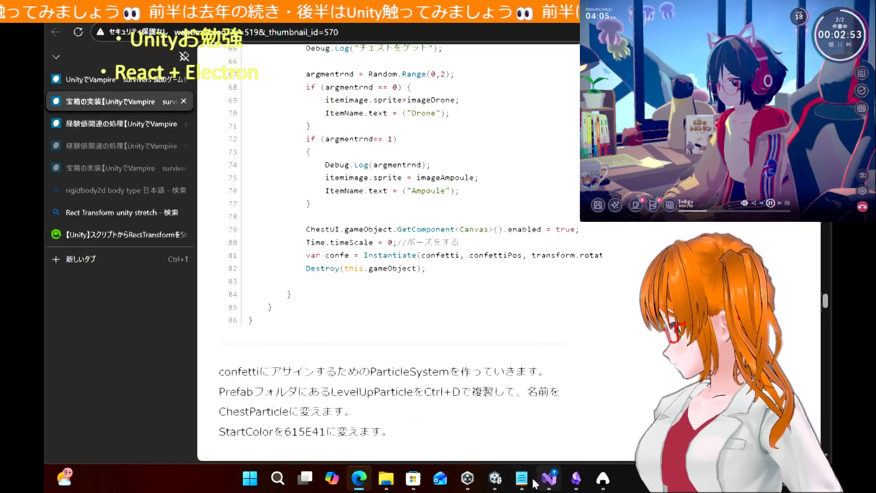
click(495, 478)
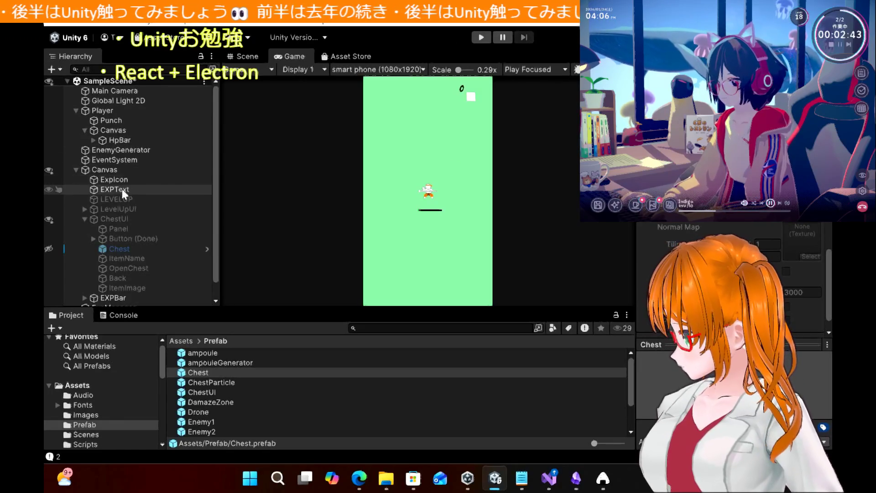
Step: Attach the ChestScript asset from the Scripts folder to the ChestUI object
click(124, 218)
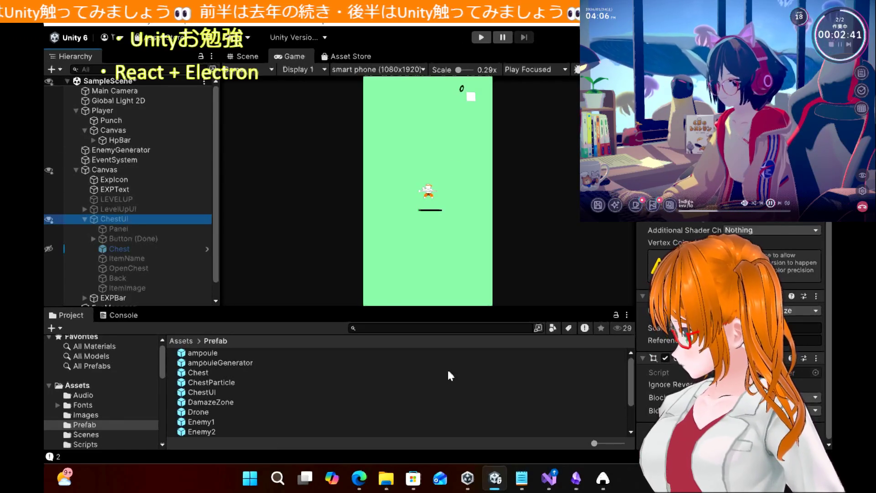
click(97, 434)
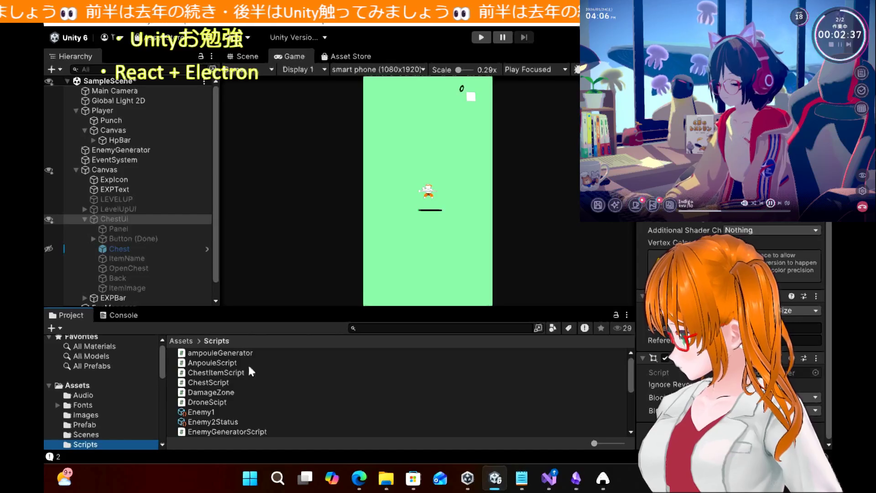
click(217, 386)
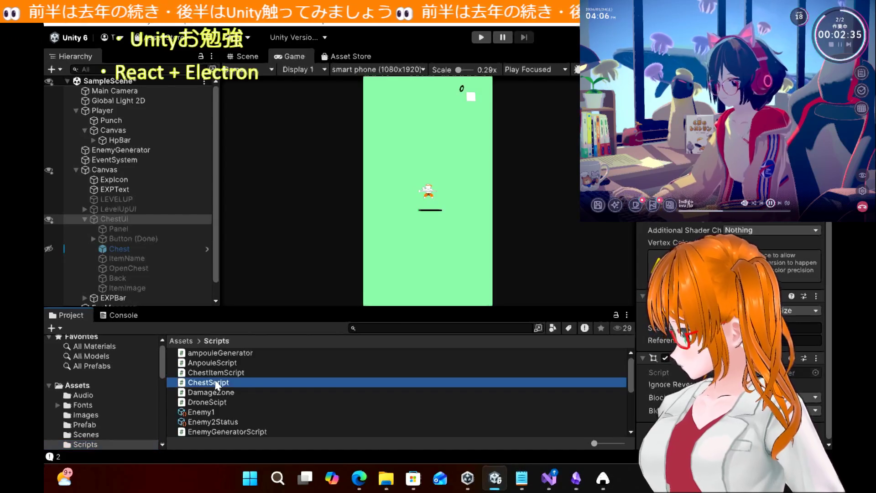
drag(217, 385, 128, 223)
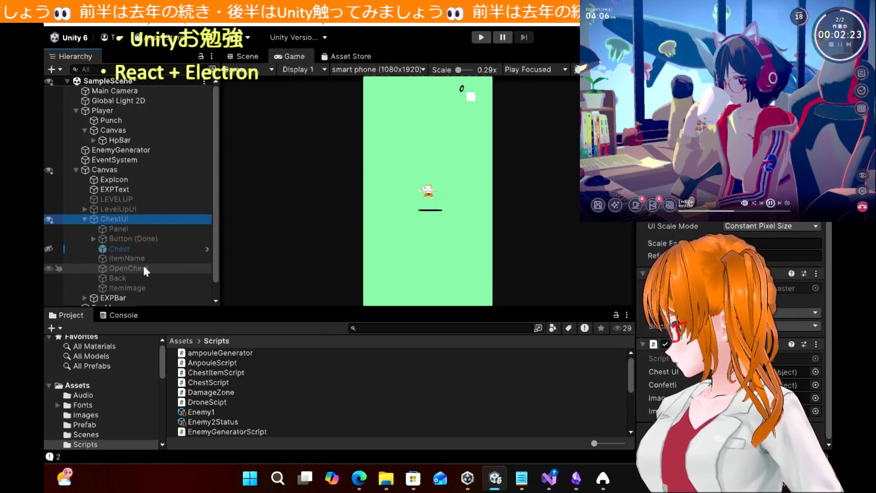
Step: Assign a prefab from the Prefab folder to ChestScript's Confetti field and start a playtest
click(95, 425)
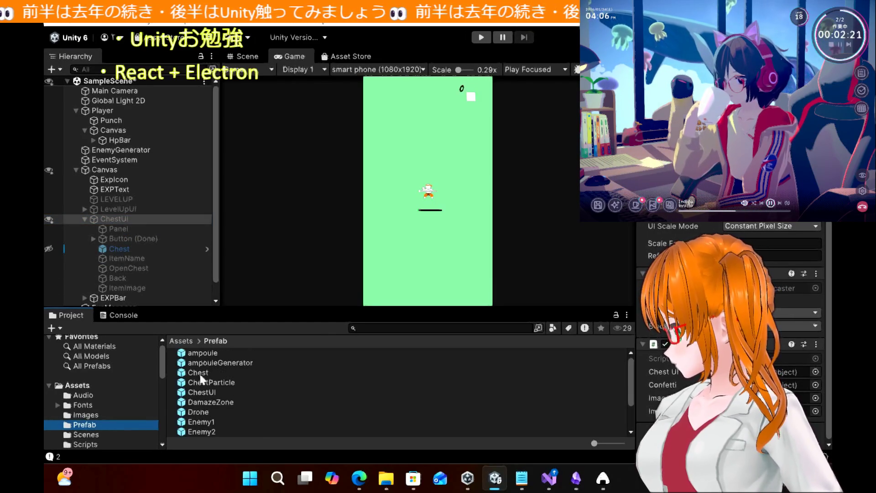
mouse_move(223, 386)
mouse_down()
mouse_move(372, 424)
mouse_move(789, 384)
mouse_up()
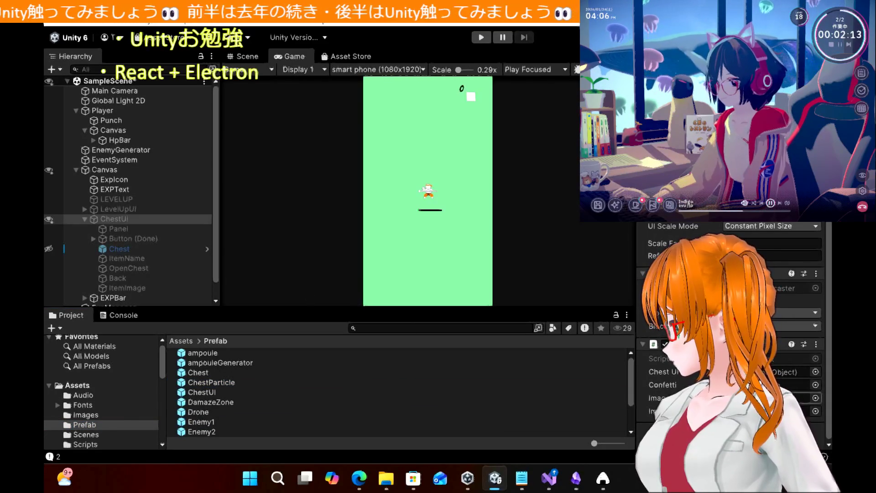
click(479, 38)
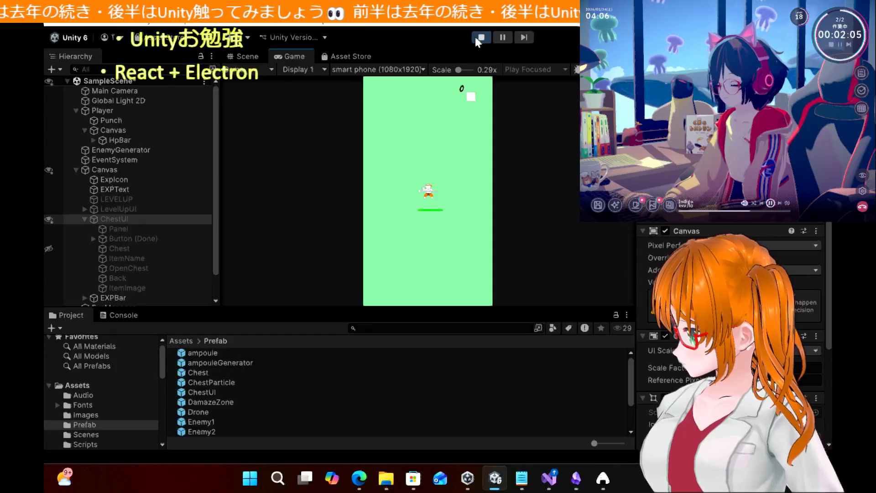
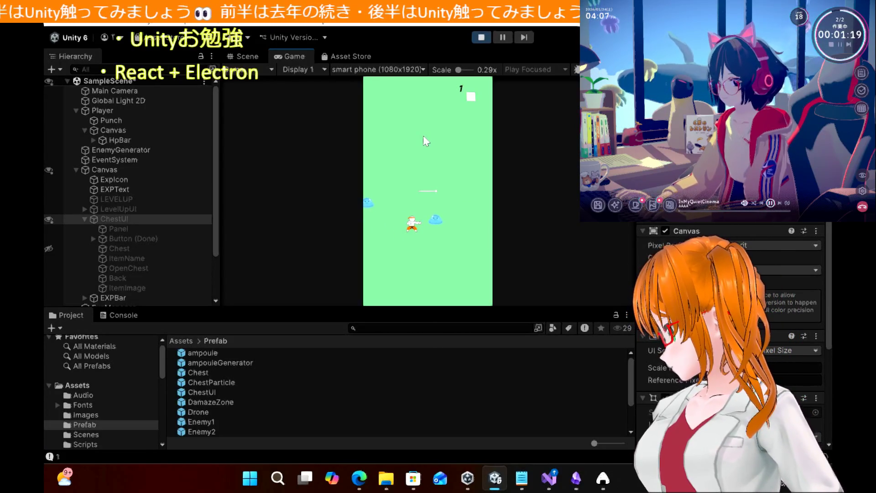
Step: Stop the game, assign ItemImage0-300x296 to Chest UI's Image field, and replay
click(478, 38)
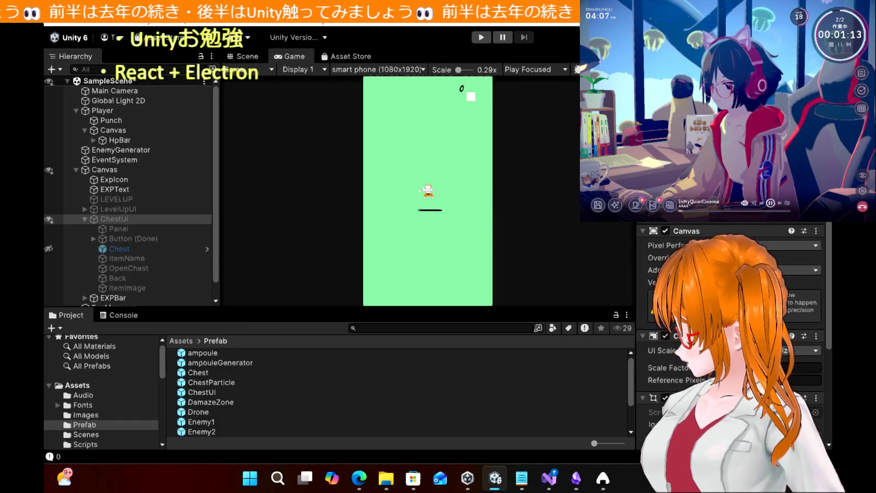
scroll(729, 337, down, 3)
click(776, 397)
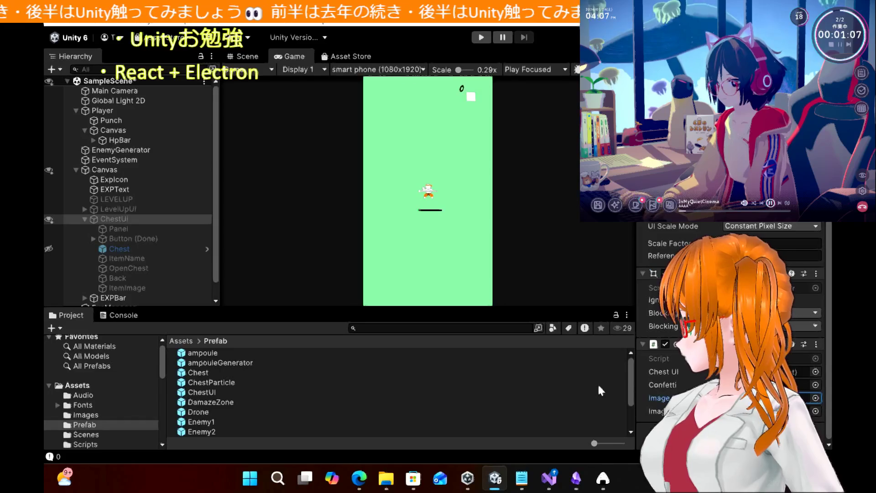
click(84, 415)
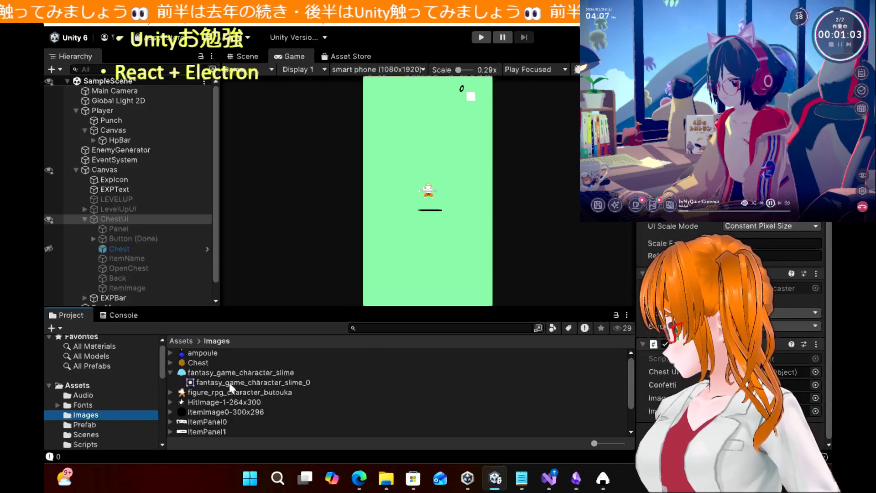
drag(218, 412, 775, 397)
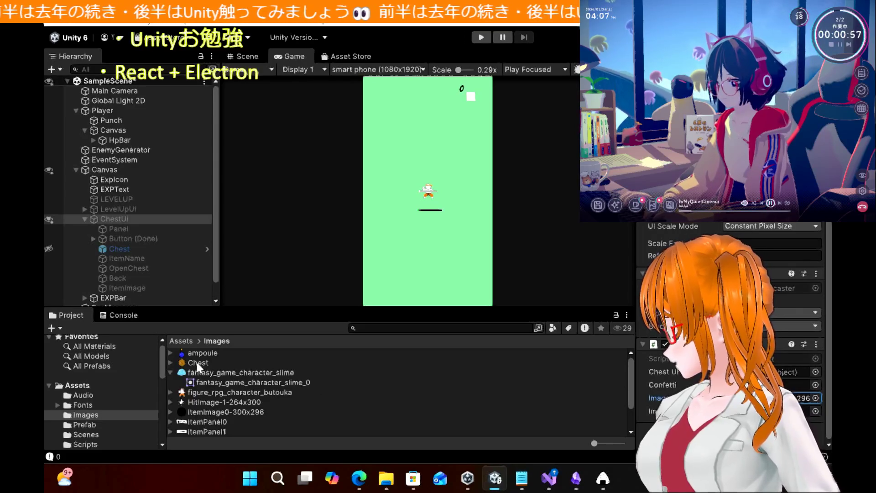
scroll(205, 365, down, 2)
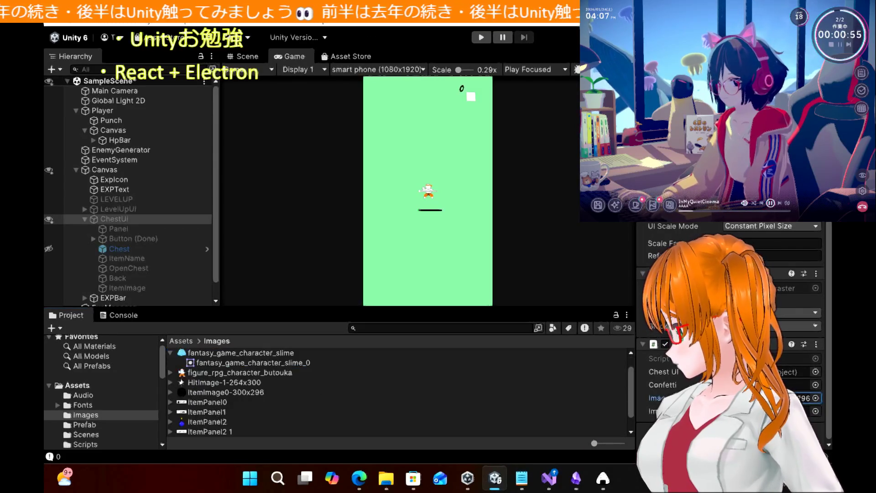
click(480, 37)
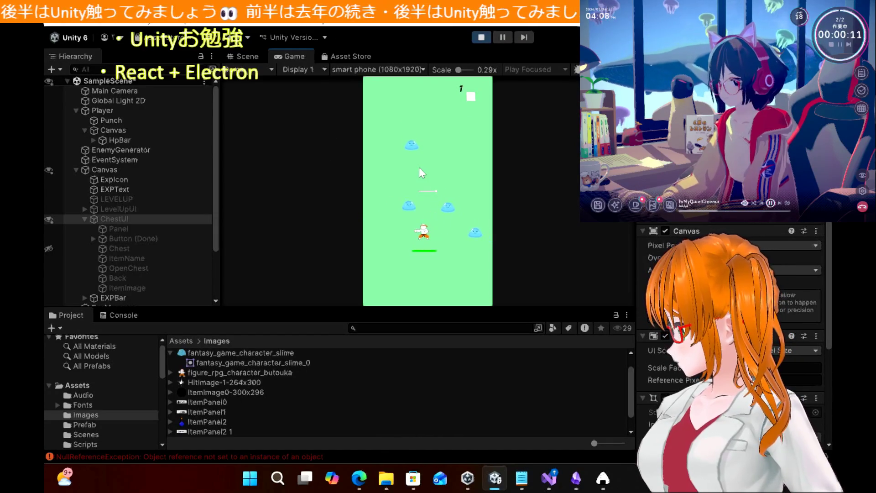
Step: Stop the test and open the ExpManeger NullReferenceException from the Console log
click(481, 37)
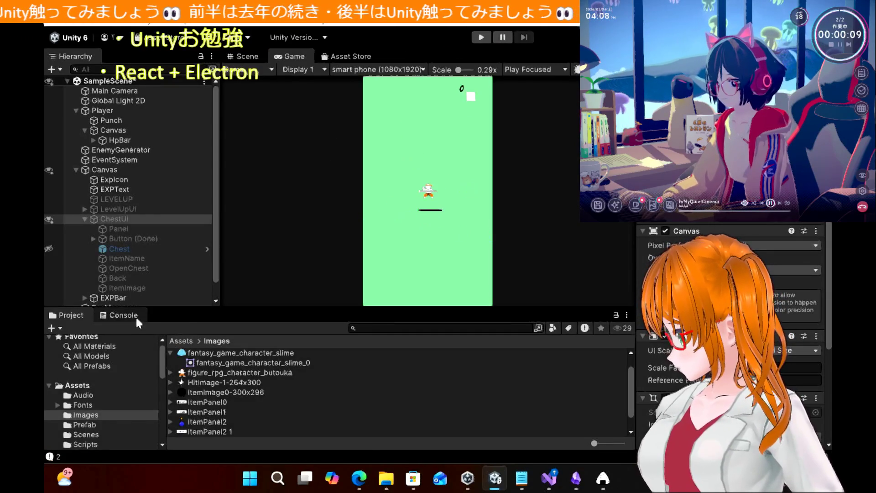
click(137, 316)
scroll(165, 389, up, 10)
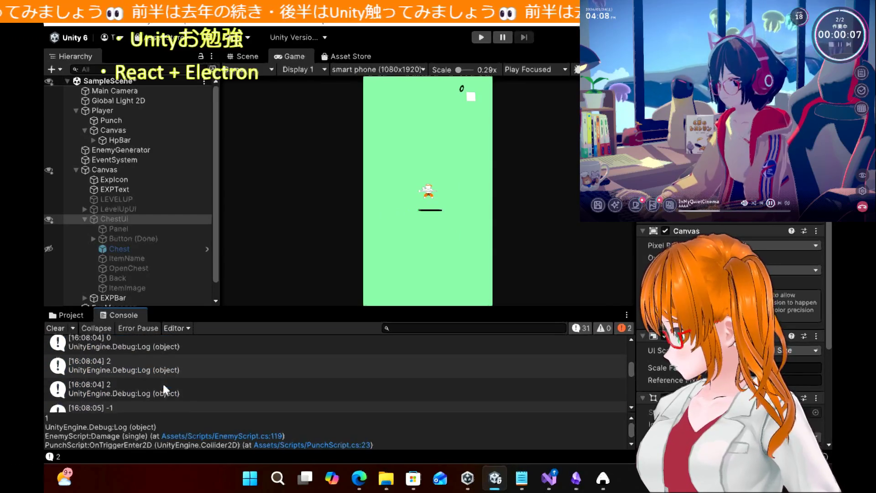
scroll(164, 388, down, 10)
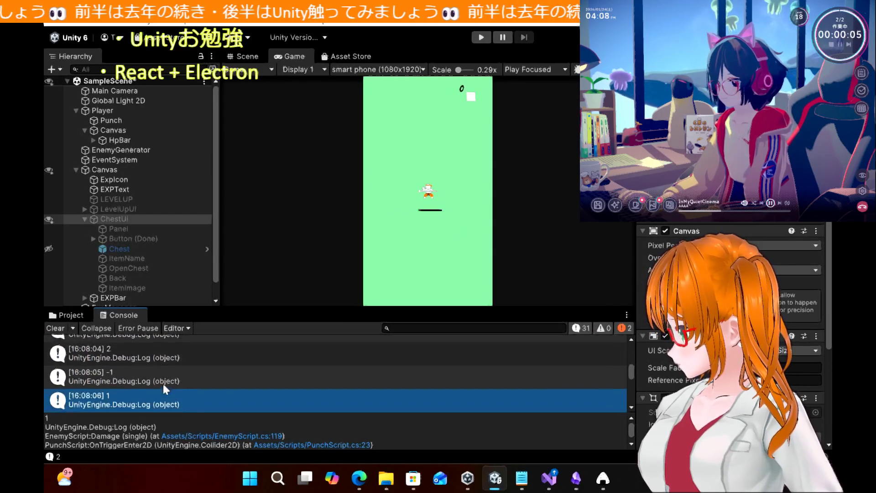
scroll(164, 389, up, 2)
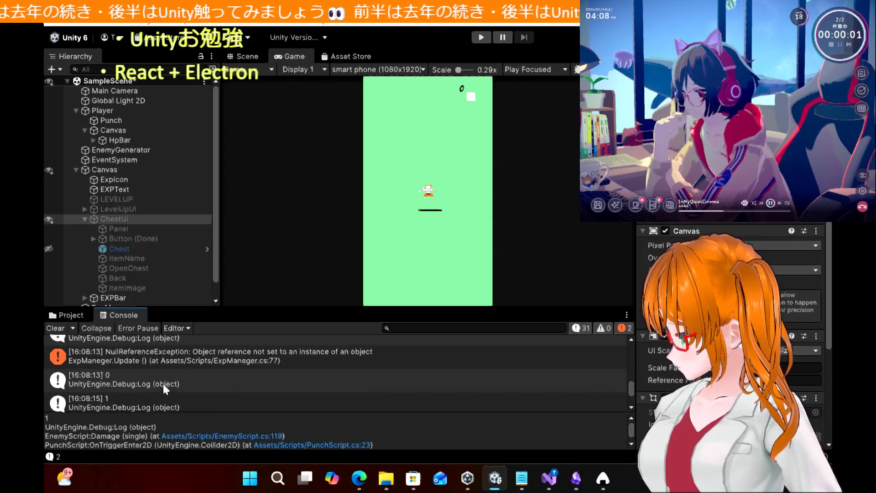
double_click(207, 358)
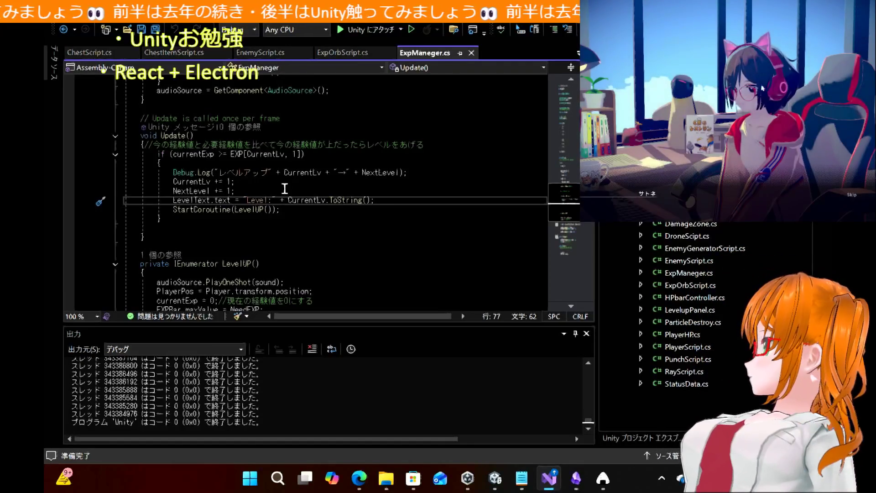
Step: Inspect the LevelText reference on ExpManeger.cs line 77, then return to Unity
scroll(345, 179, up, 15)
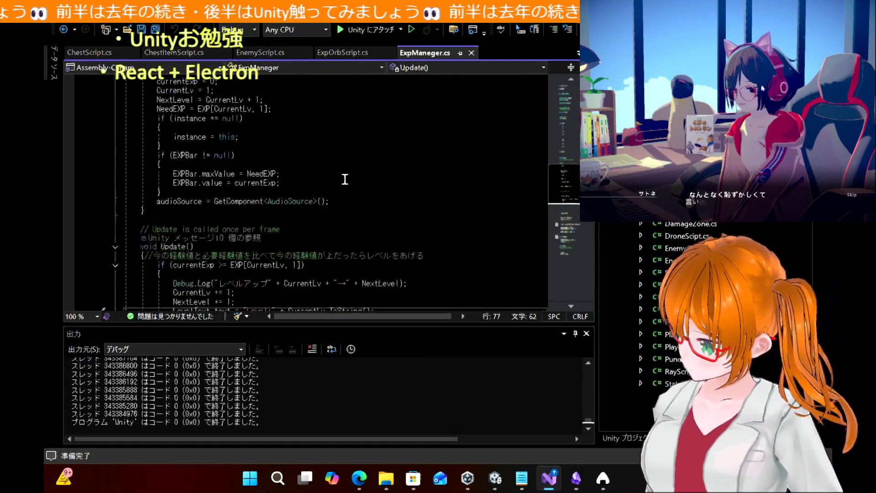
scroll(345, 180, down, 8)
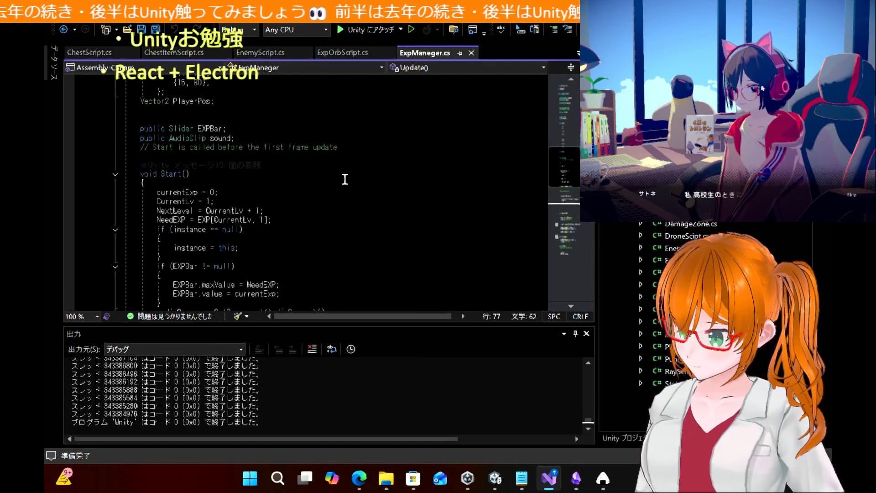
scroll(344, 179, down, 4)
scroll(344, 179, down, 2)
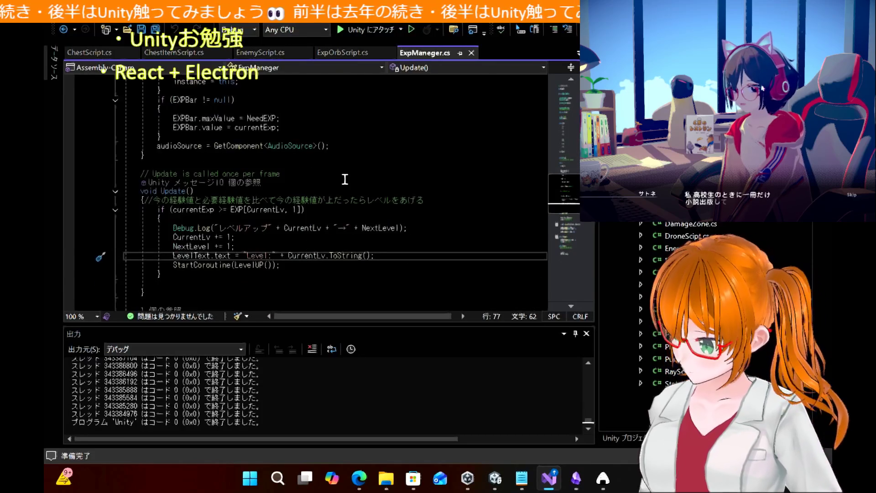
click(197, 257)
scroll(300, 158, up, 8)
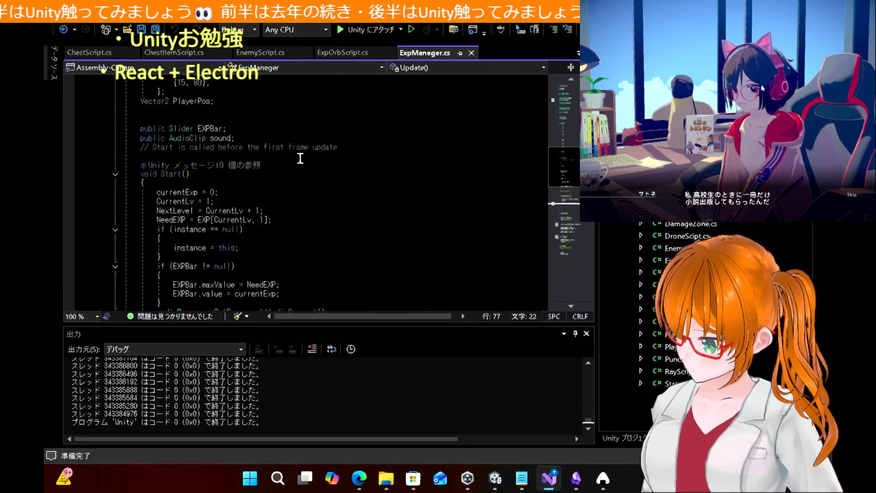
scroll(300, 158, up, 10)
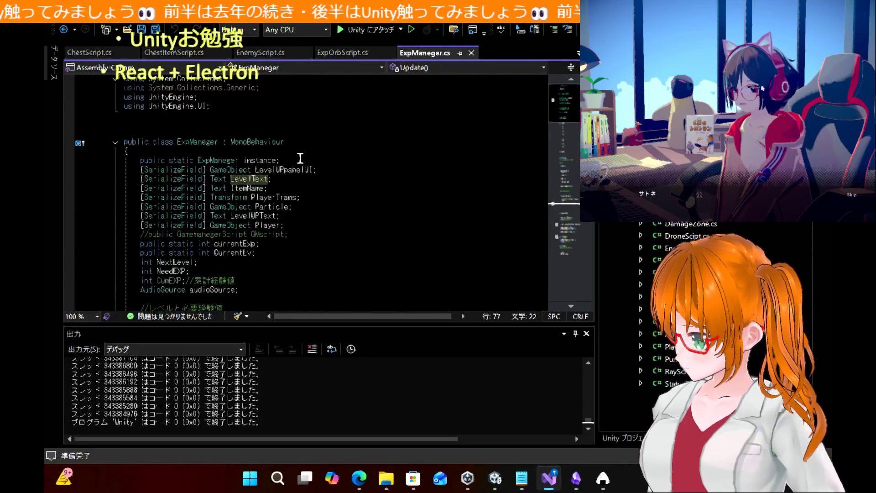
scroll(301, 158, down, 2)
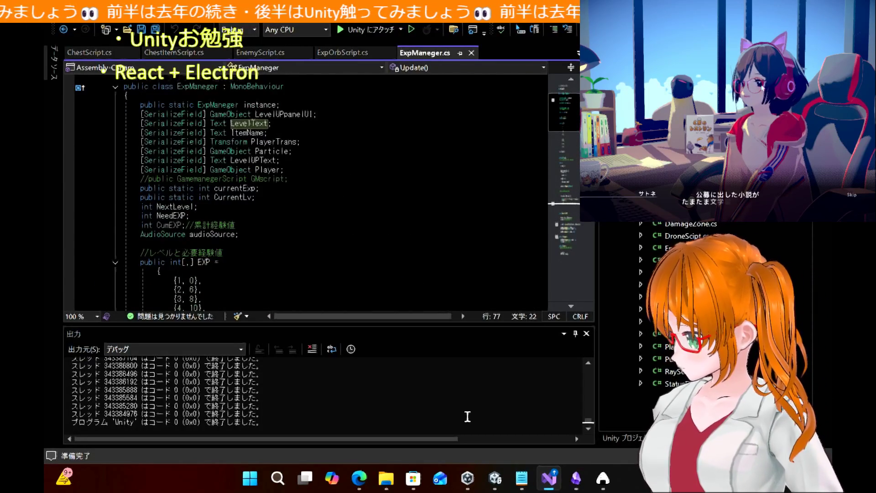
click(494, 478)
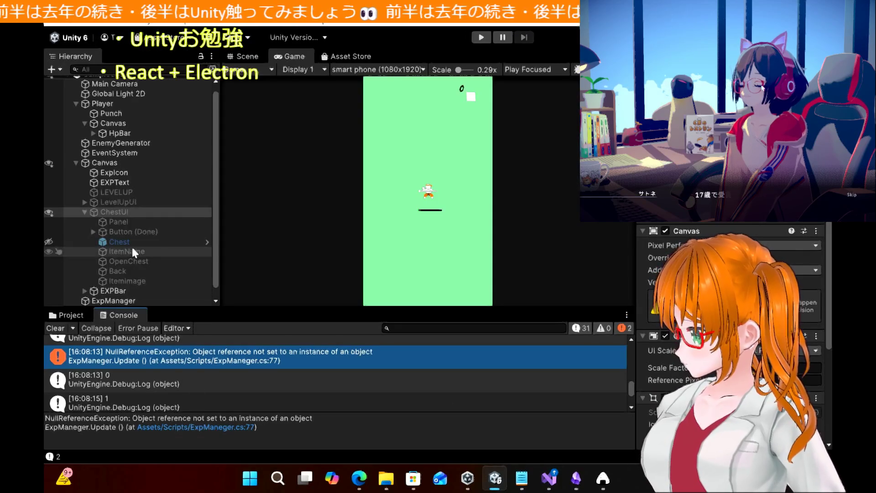
Step: Review ExpManager's settings and expand LevelUpUI and its Panel in the Hierarchy
scroll(133, 247, down, 1)
click(131, 291)
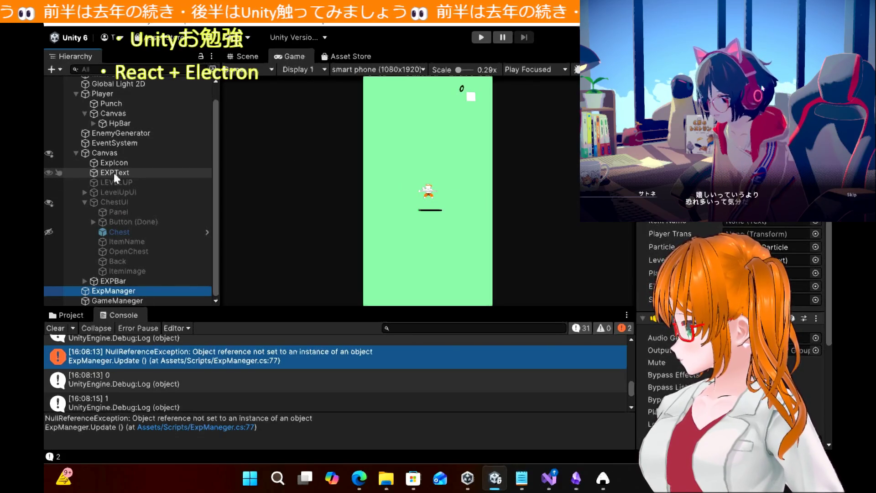
click(85, 192)
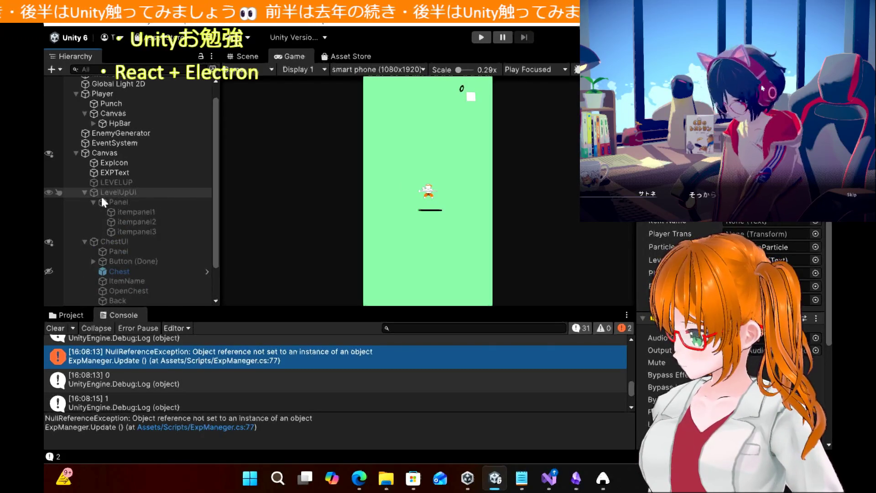
click(84, 192)
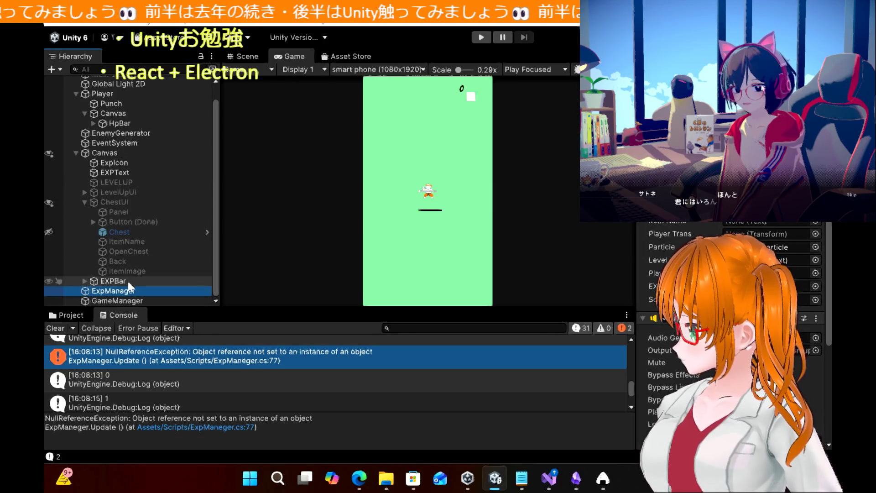
click(84, 192)
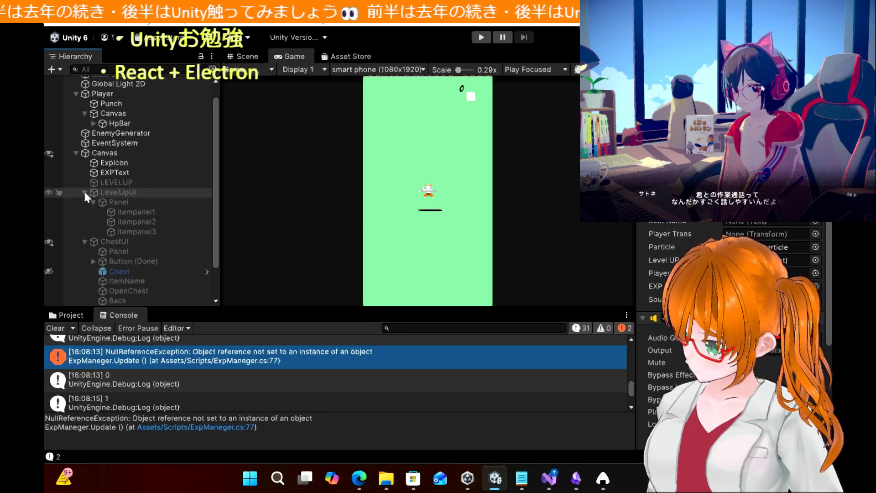
click(92, 203)
click(92, 203)
click(92, 203)
Step: Inspect the LEVELUP, EXPText and LevelUpUI objects in the Inspector
click(95, 182)
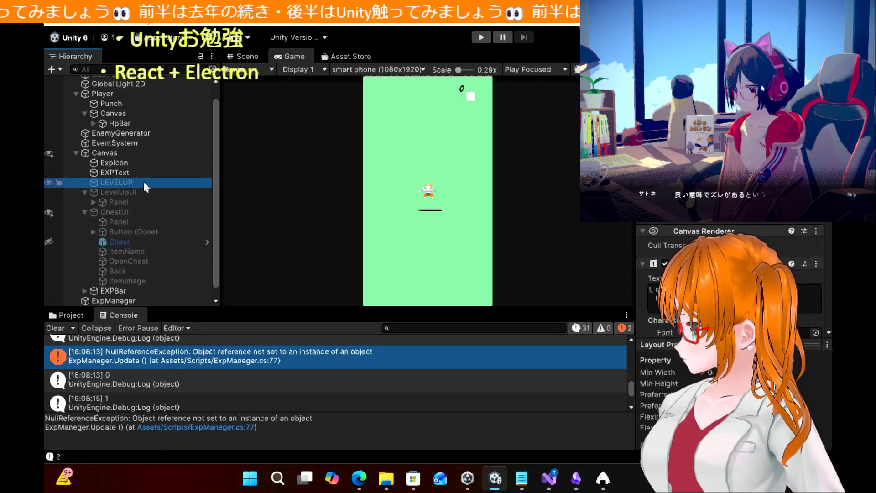
click(121, 173)
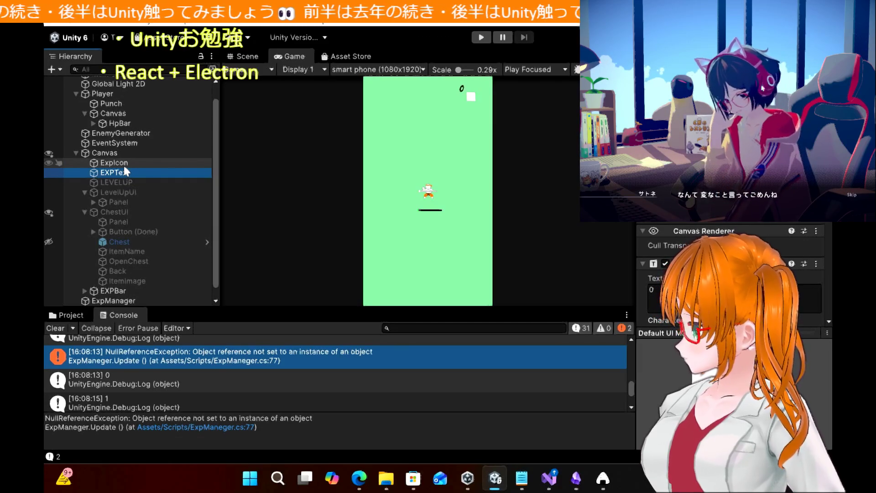
click(130, 193)
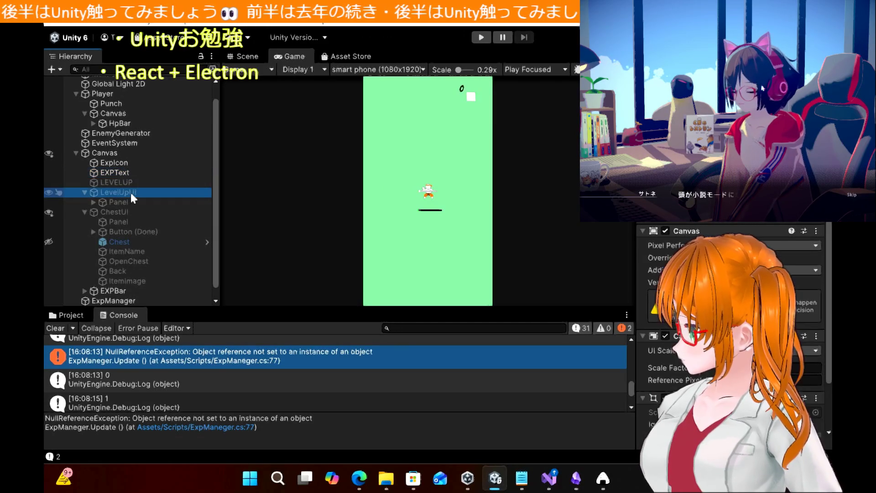
Step: Re-examine ExpManager and the EXPText object, then start Play mode
click(127, 300)
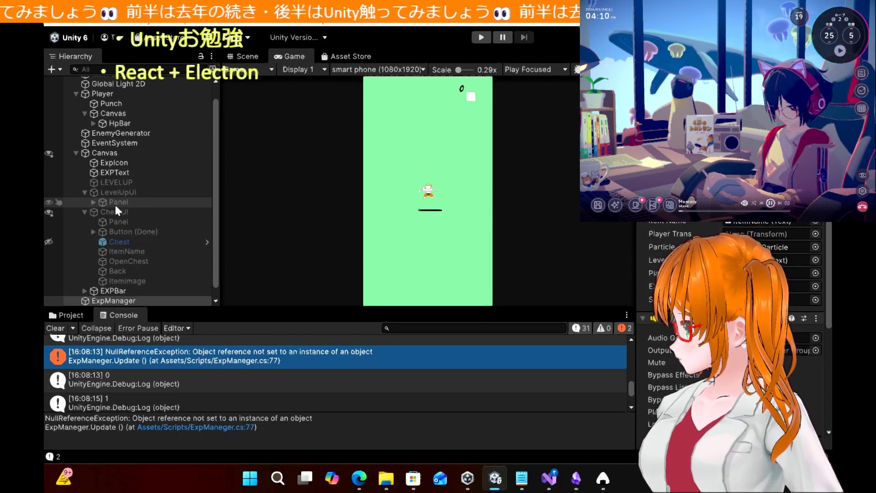
click(93, 202)
click(93, 202)
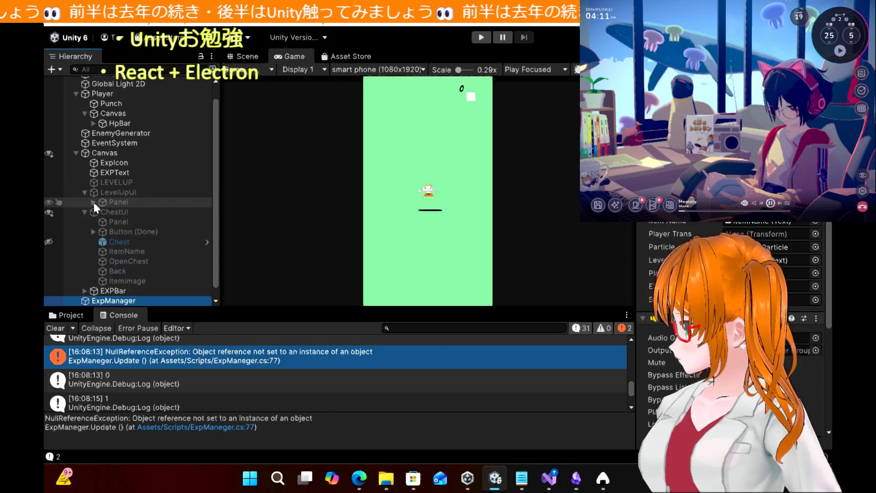
click(118, 172)
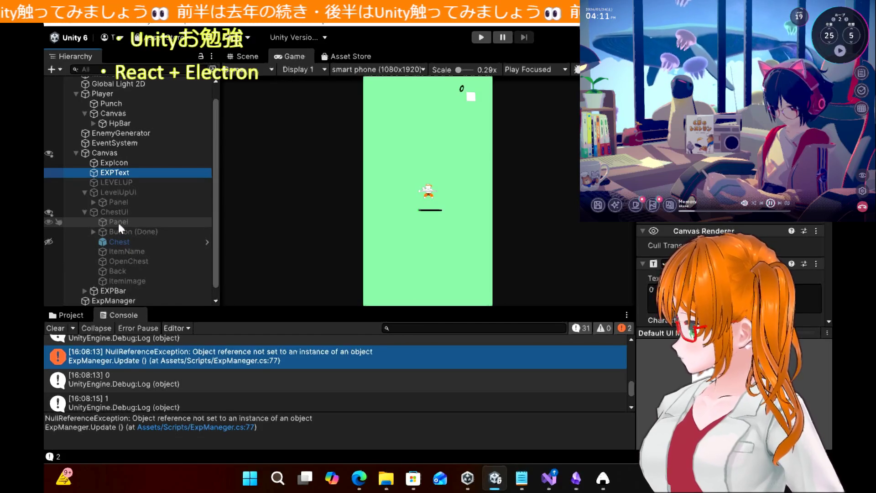
scroll(122, 232, down, 1)
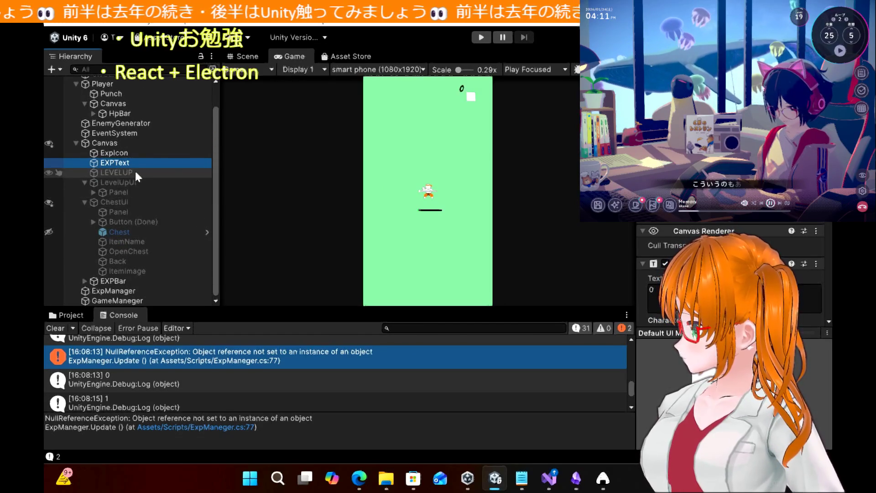
click(132, 291)
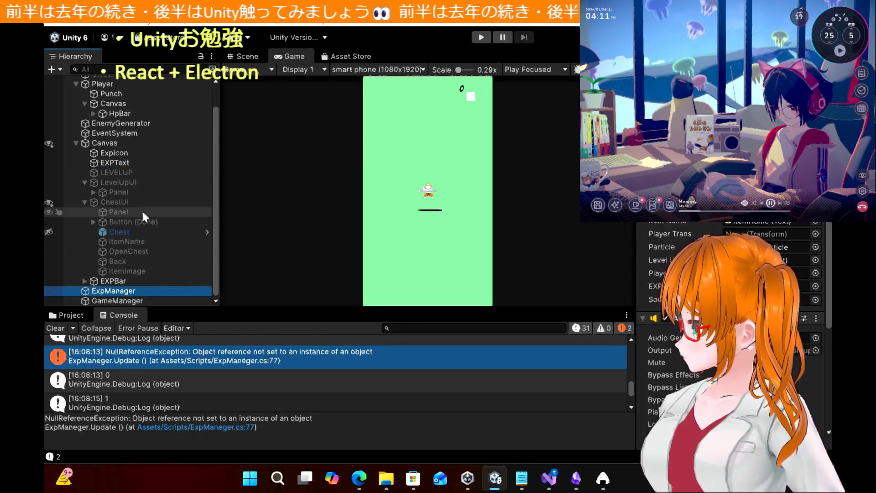
click(464, 195)
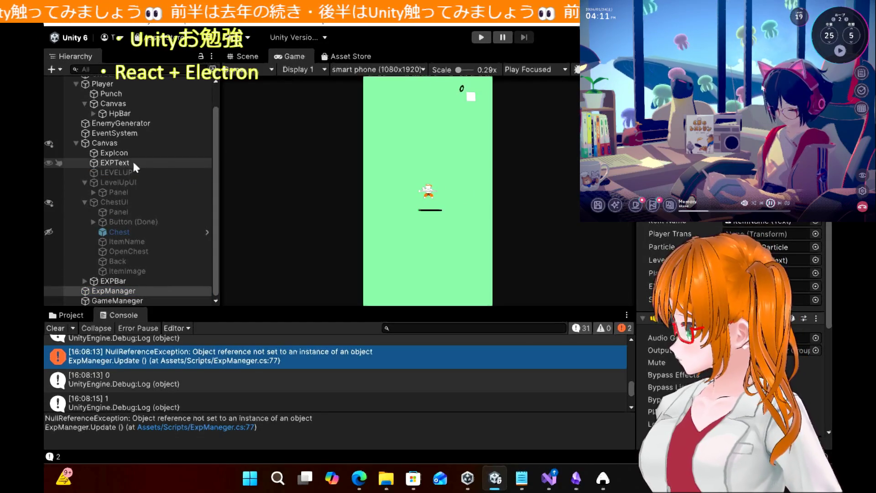
click(119, 162)
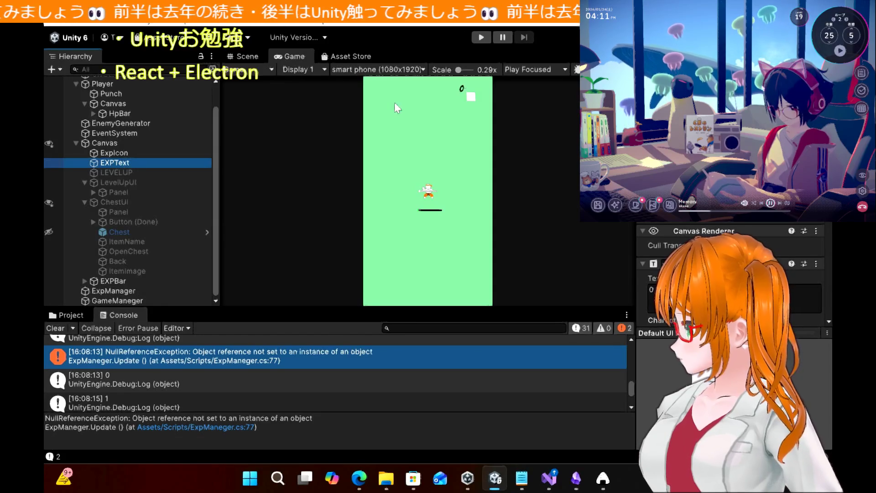
click(482, 38)
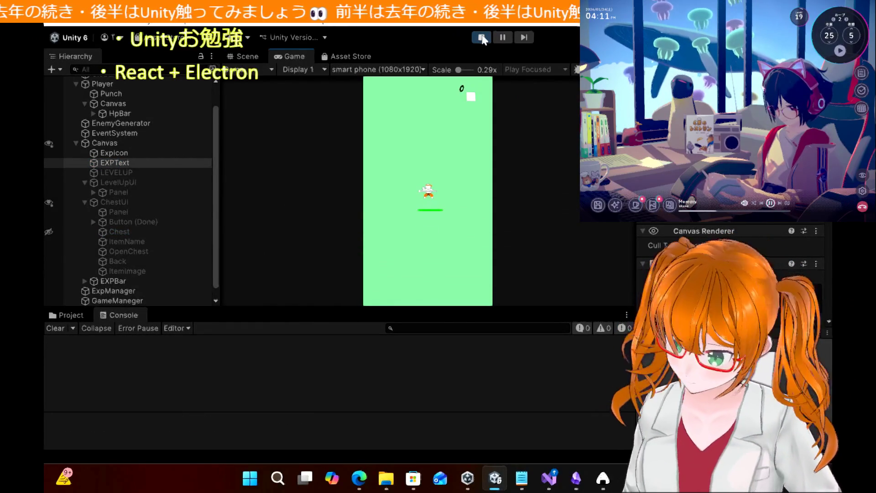
Step: Move the player with the arrow keys, collecting experience until leveling from 1 to 2
key(Left)
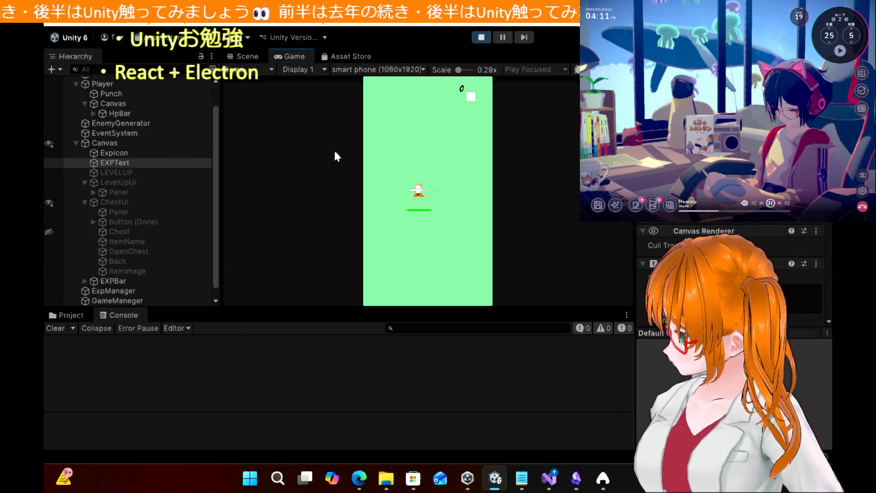
key(Up)
key(Up)
key(Right)
key(Right)
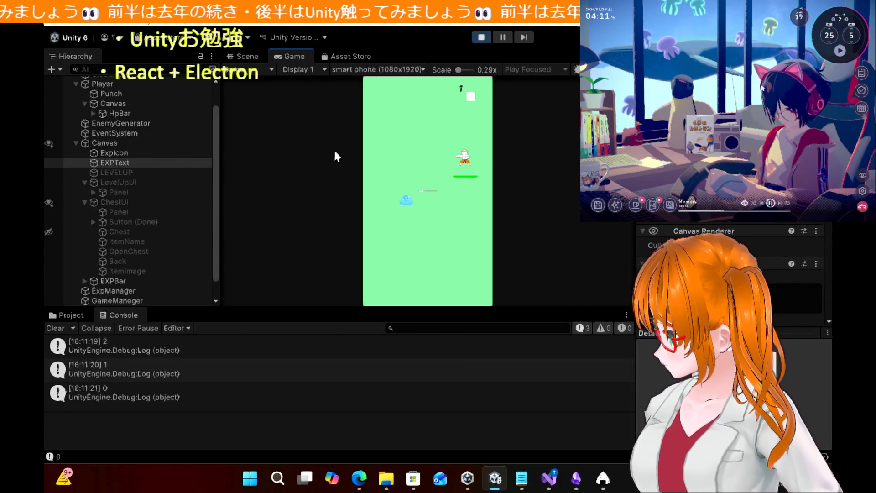
key(Down)
key(Down)
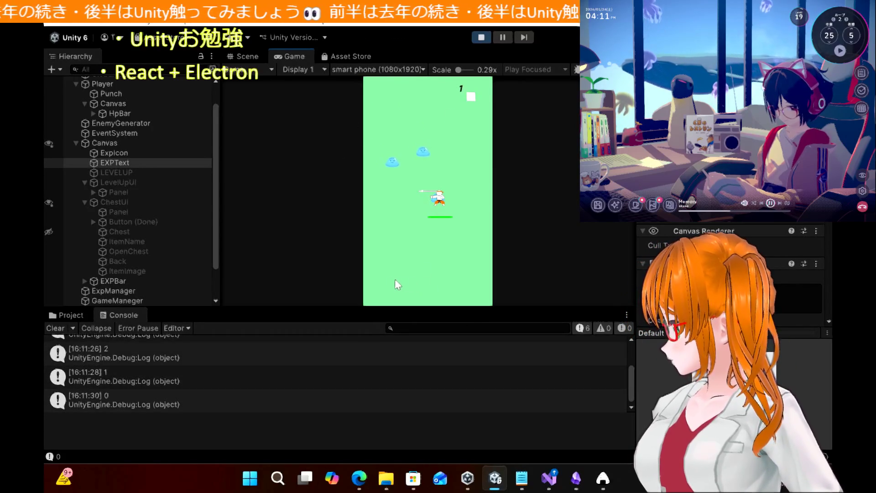
key(Up)
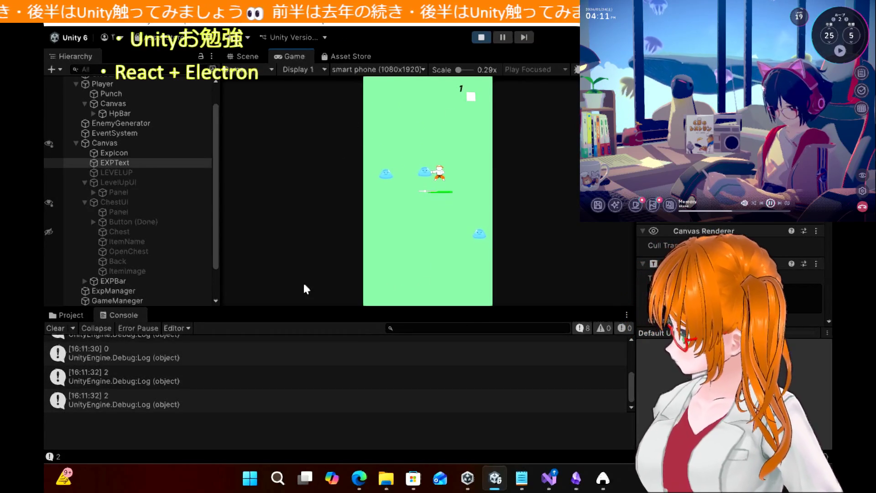
key(Right)
key(Left)
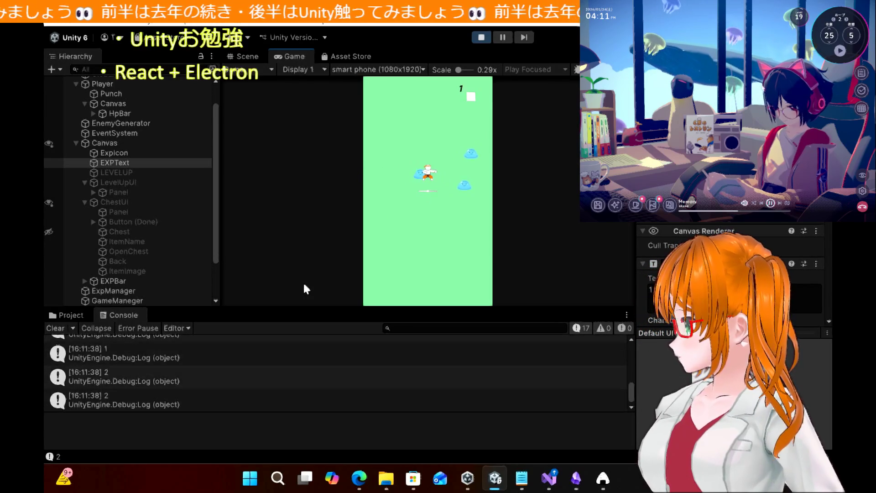
key(Right)
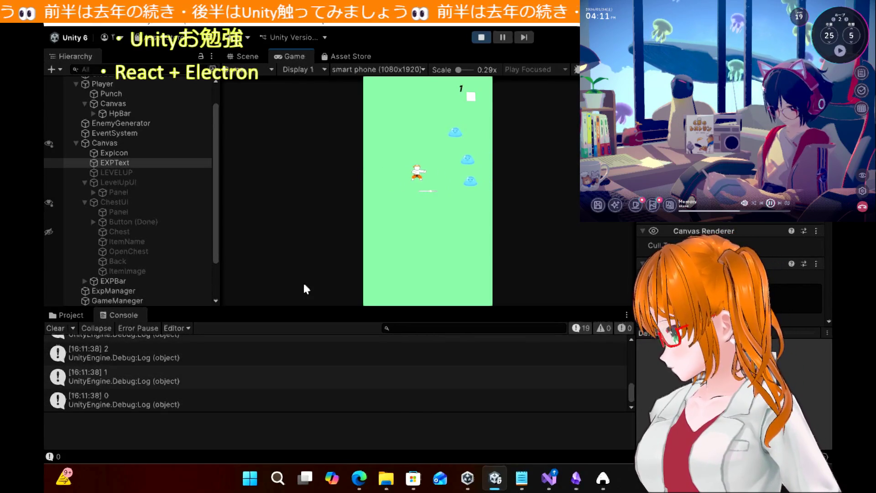
key(Up)
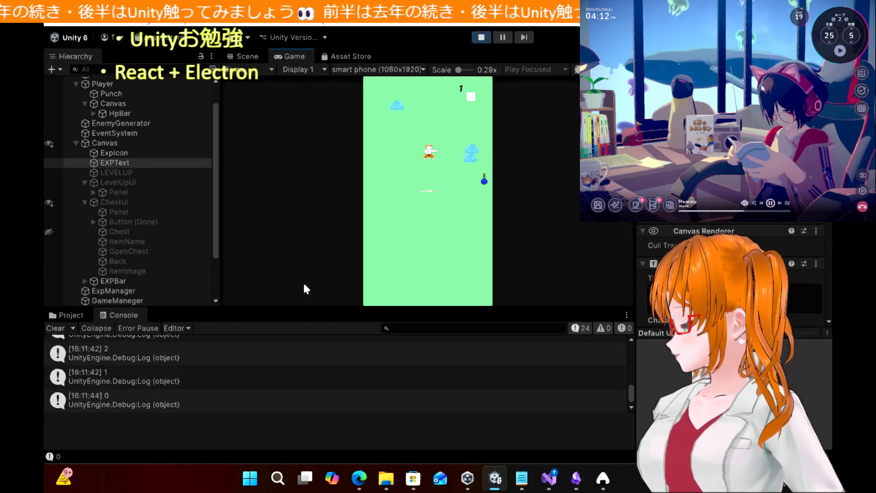
key(Right)
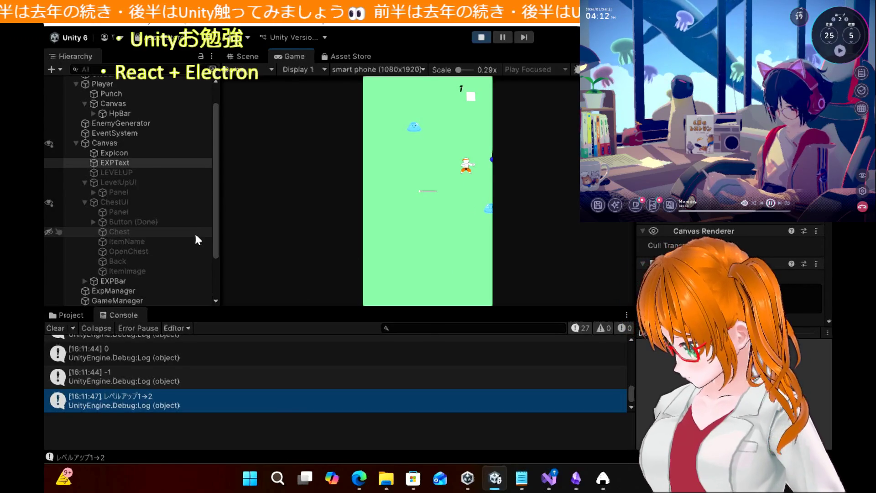
Step: Enable ChestUI to preview the chest panel, then stop the test run
click(127, 201)
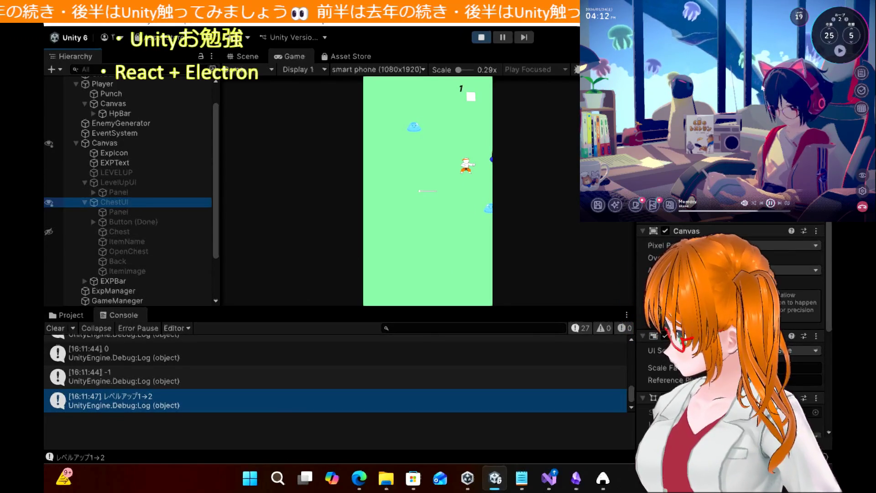
click(400, 268)
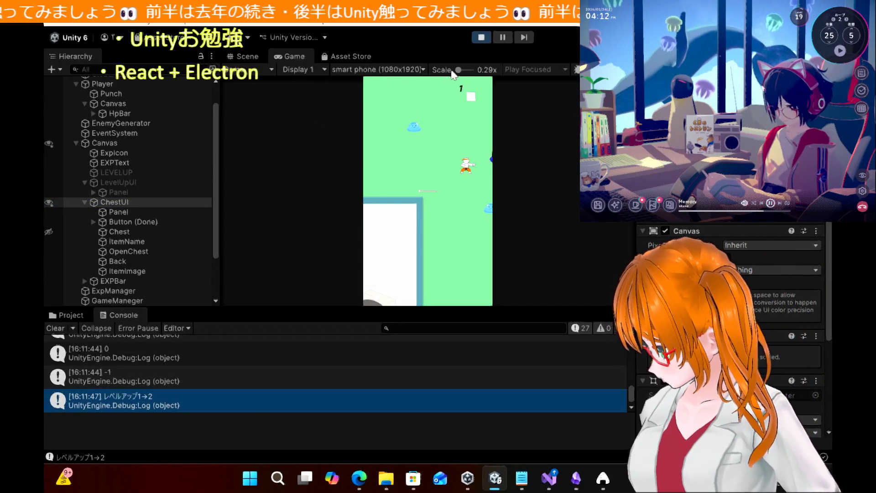
scroll(466, 83, up, 5)
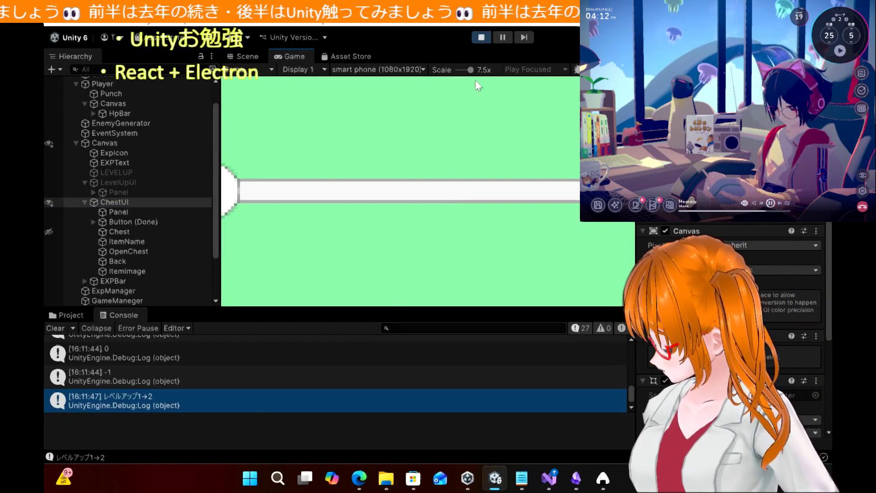
scroll(472, 76, down, 5)
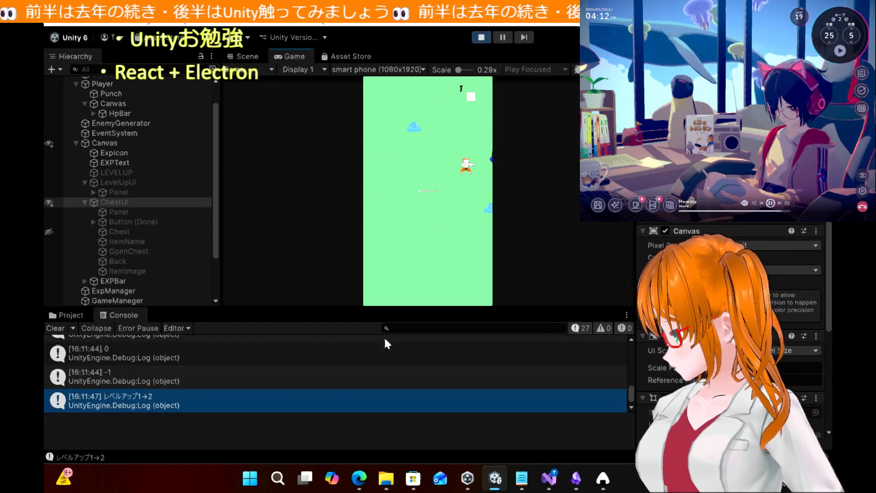
click(485, 35)
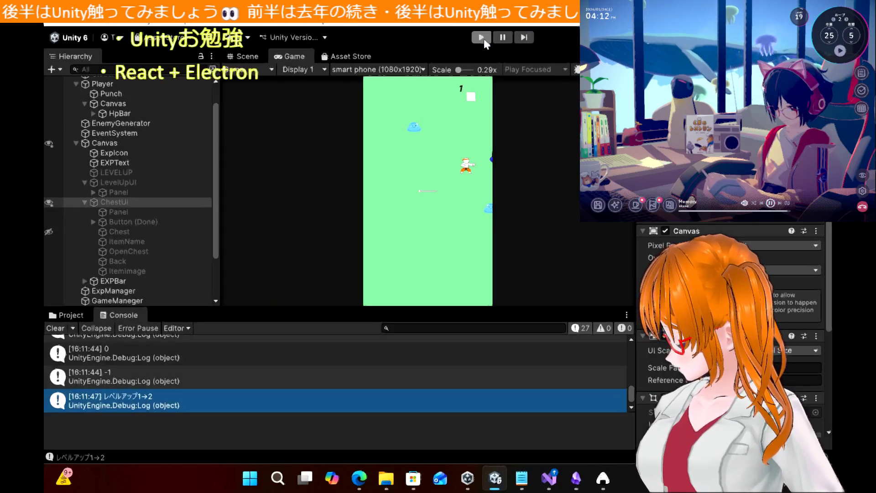
Step: Open the level-up log's source in ExpManeger.cs, review the LevelUP coroutine, and return to Unity
click(177, 406)
double_click(177, 406)
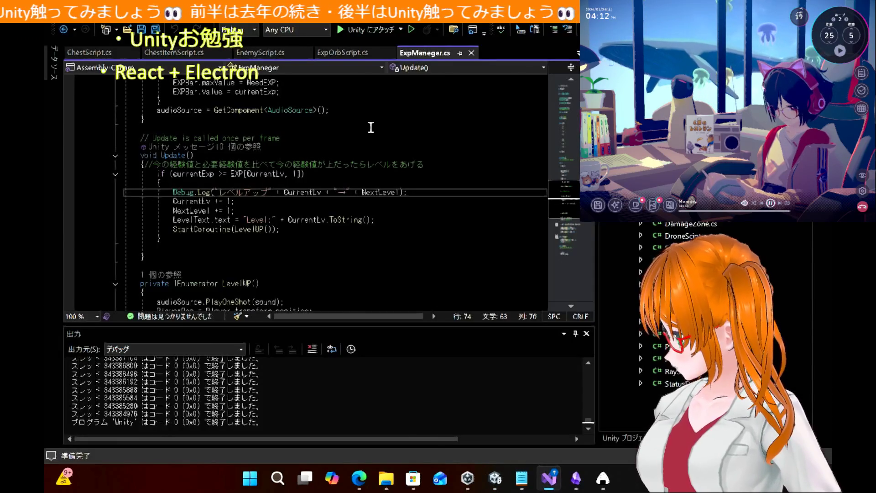
mouse_move(367, 230)
mouse_down()
mouse_move(173, 204)
mouse_move(90, 175)
mouse_up()
click(377, 238)
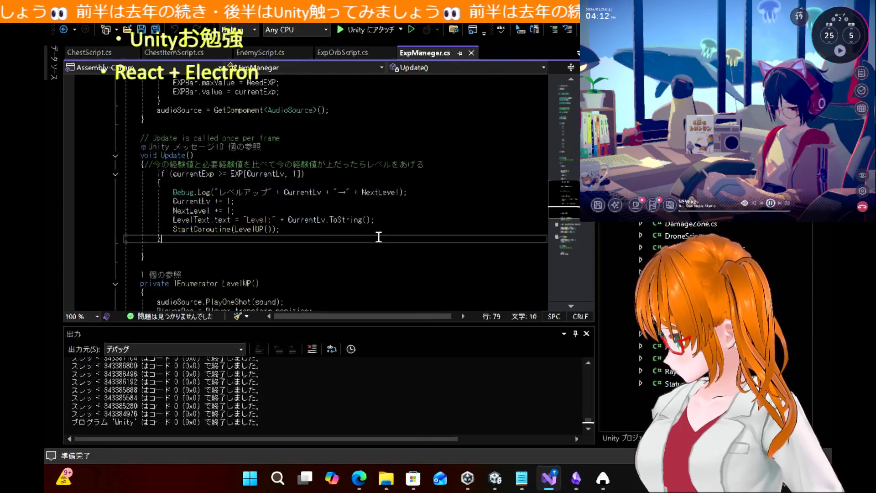
scroll(306, 259, down, 5)
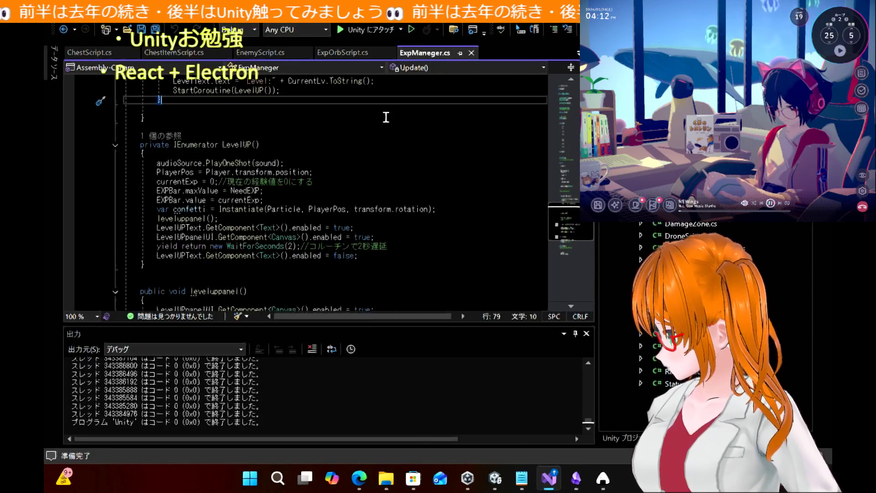
click(498, 484)
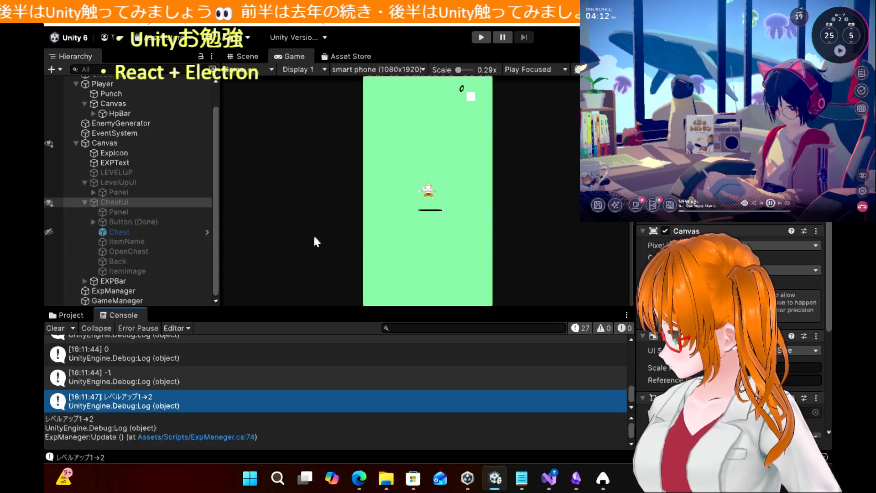
Step: Start a new test run, frame ChestUI in the Scene view, then close the chest panel
click(66, 315)
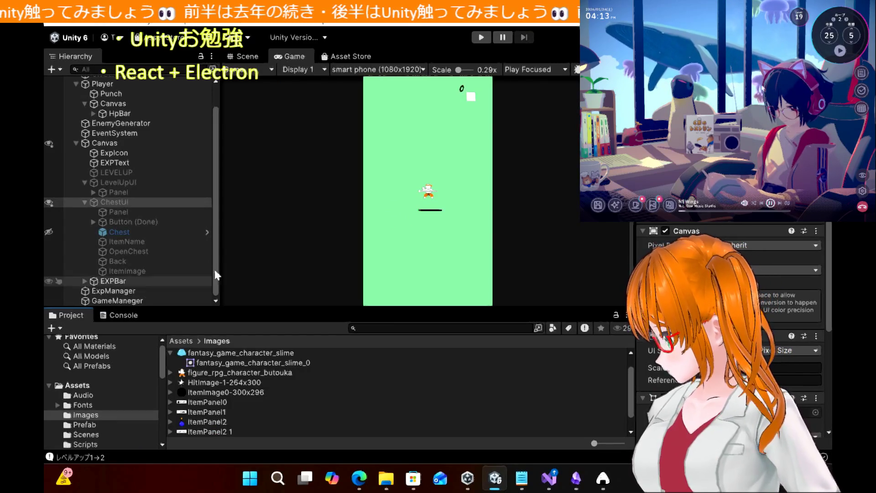
click(482, 39)
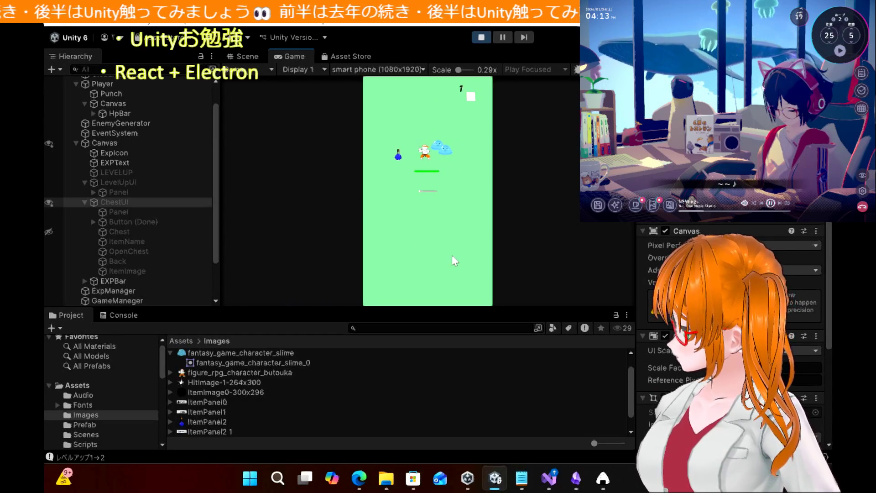
click(246, 57)
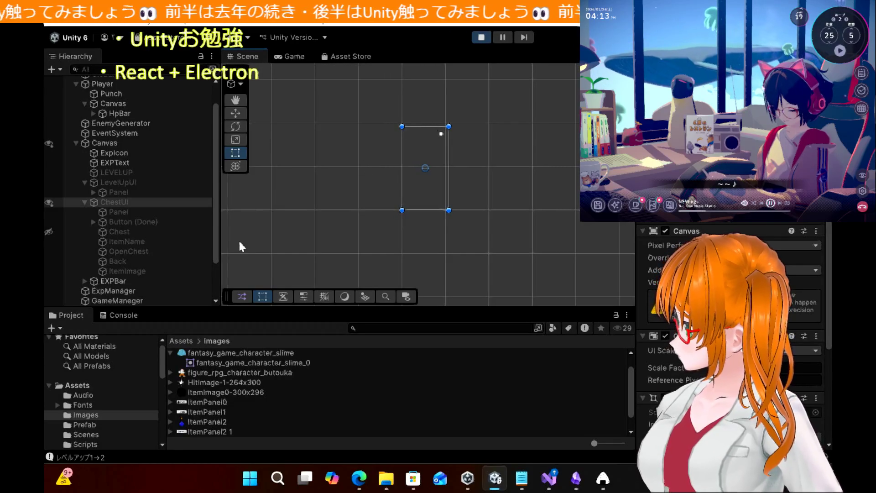
double_click(136, 201)
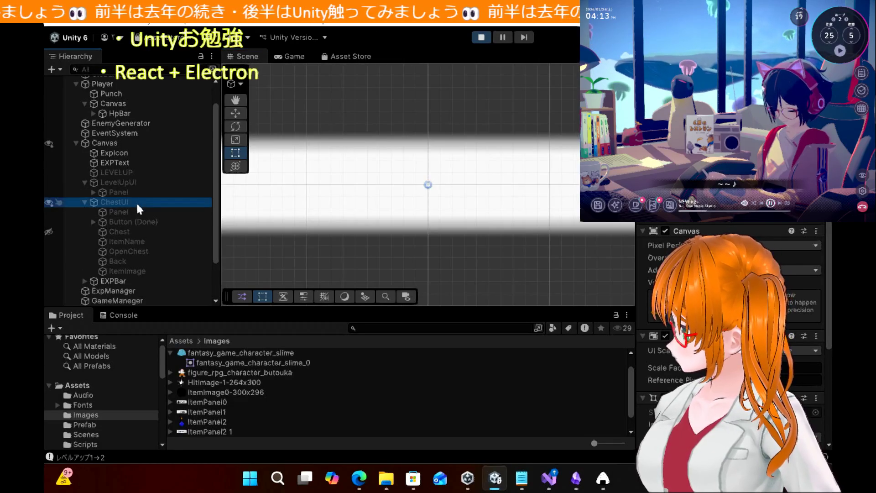
click(477, 41)
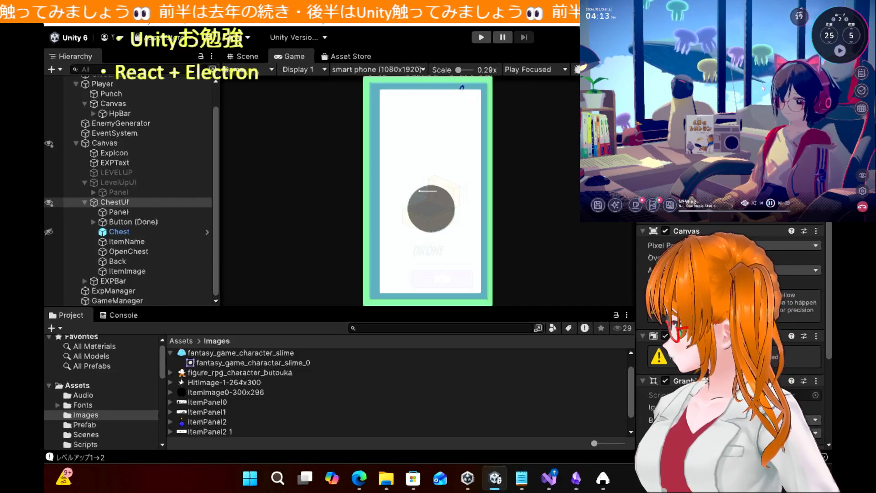
click(442, 279)
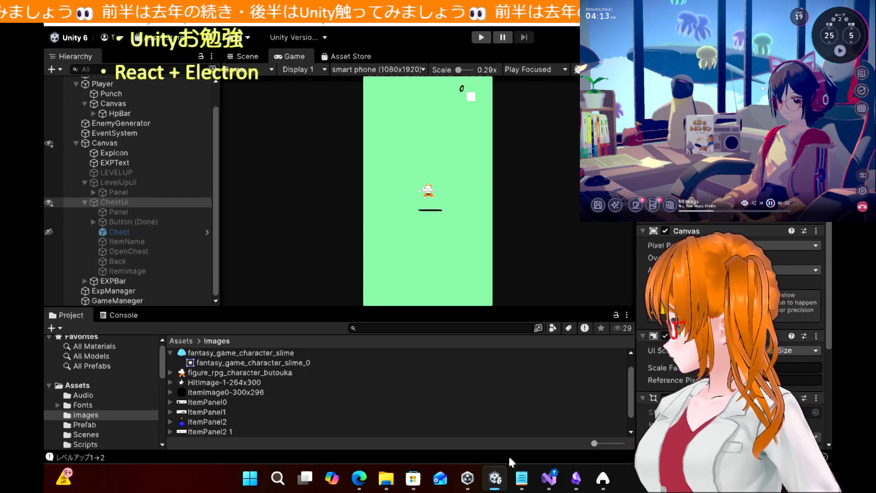
Step: Read through the WebTime treasure-chest implementation article in Edge
click(358, 482)
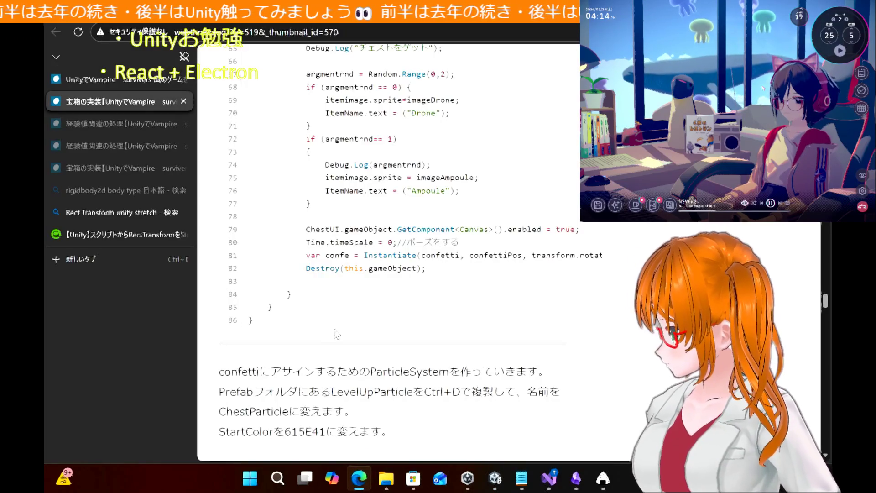
scroll(639, 287, down, 5)
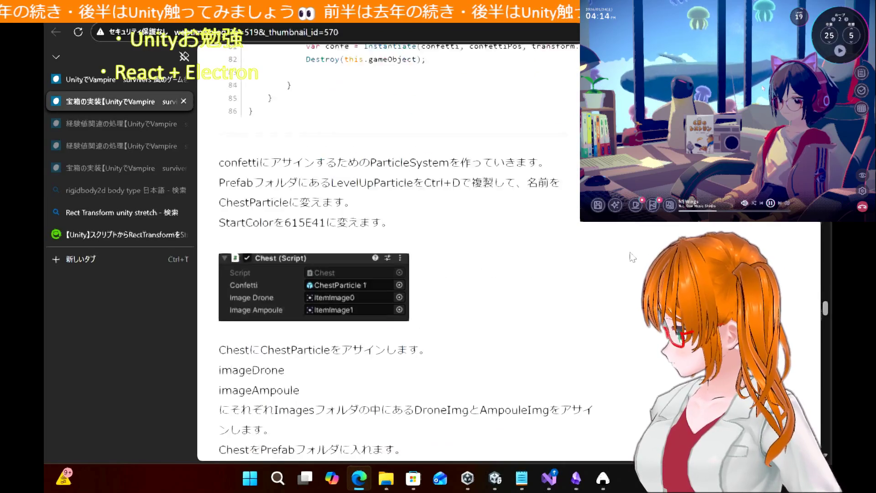
scroll(633, 257, down, 8)
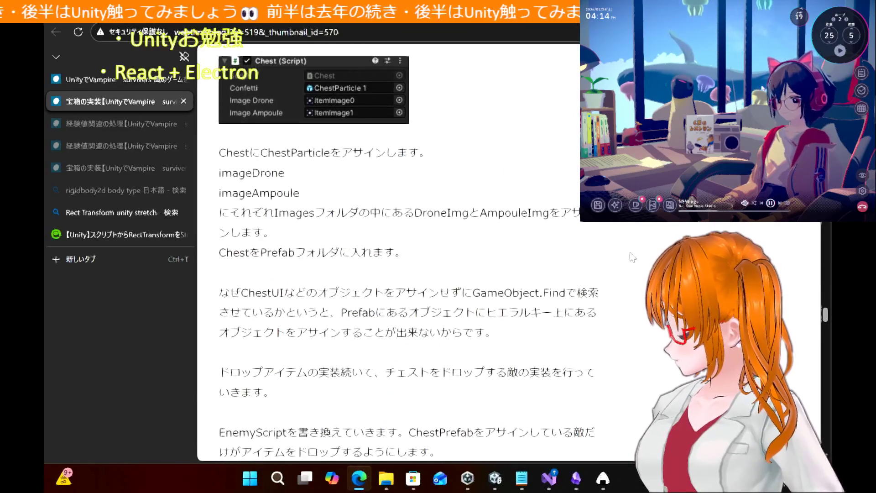
scroll(632, 257, down, 9)
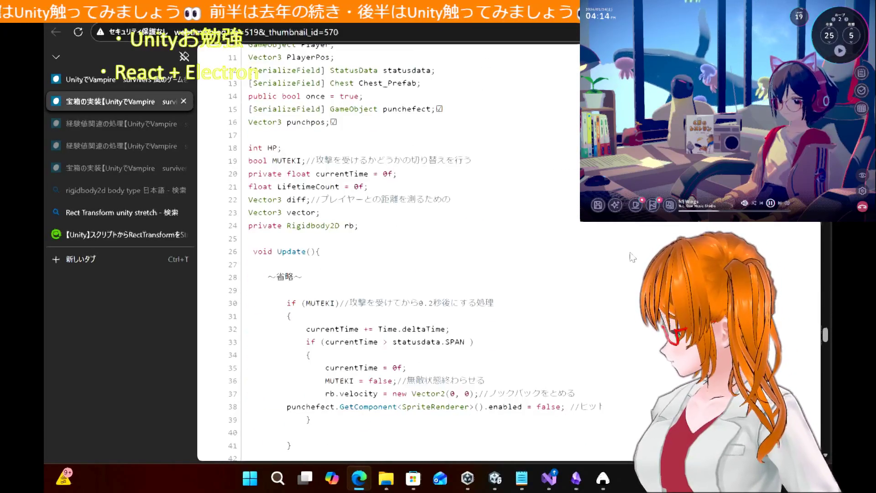
scroll(633, 257, up, 20)
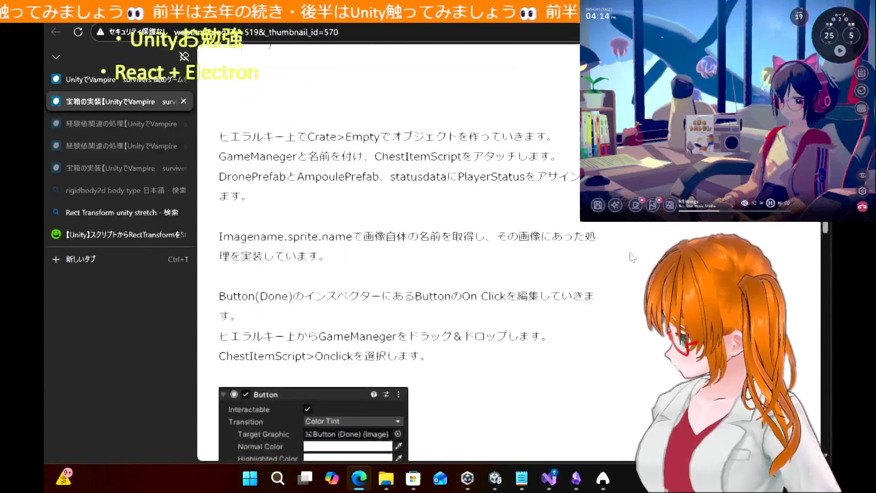
scroll(632, 257, up, 20)
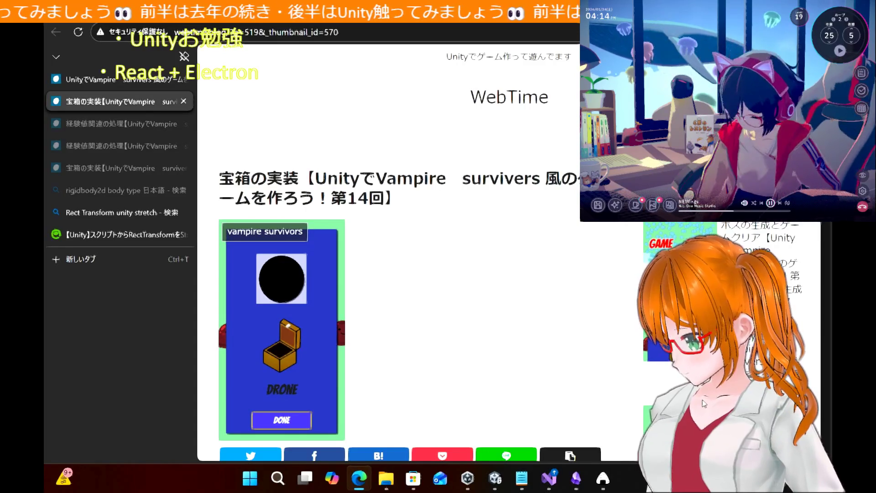
Step: Switch to Obsidian and open the 知りたいこと note
key(alt+Tab)
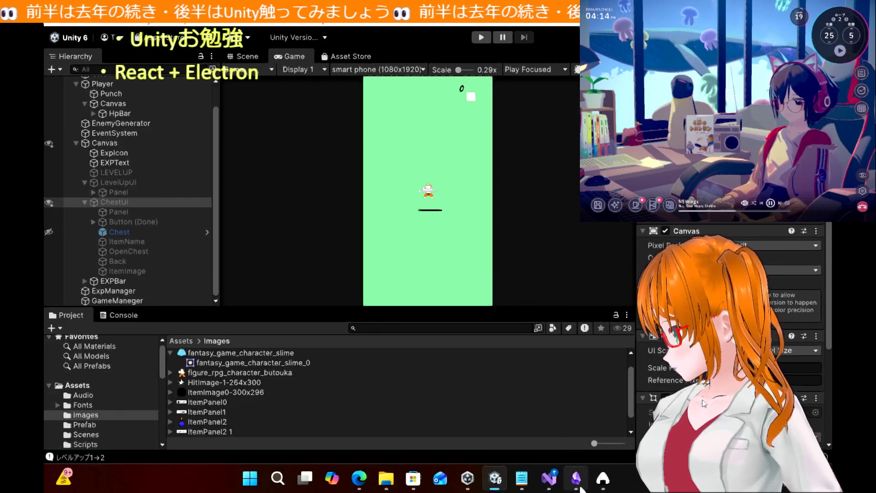
click(577, 487)
click(123, 160)
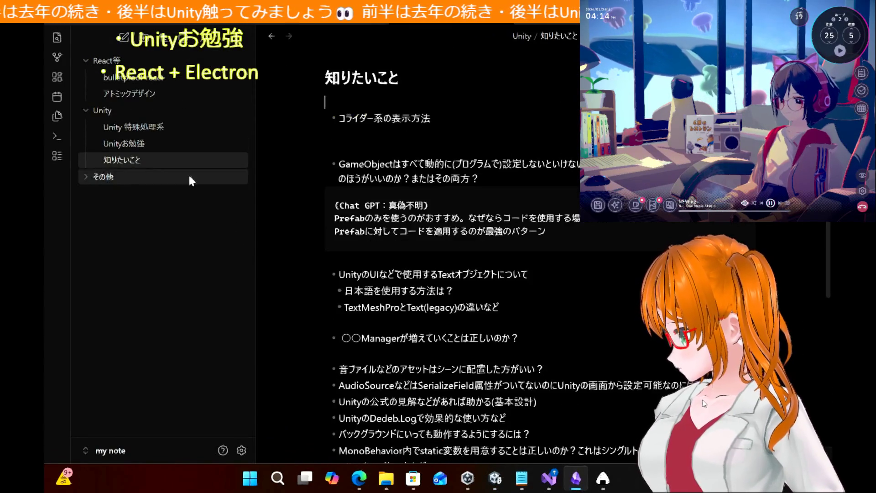
Step: Scroll the 知りたいこと note down toward the Legacy component question
scroll(477, 238, down, 5)
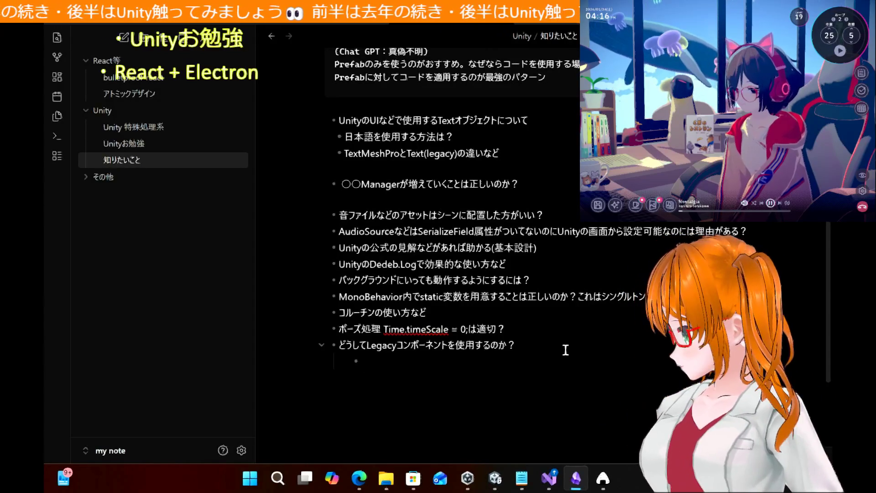
Step: Begin the Legacy answer with '段階的に消すために残してある。なので新規で'
text(dannnk)
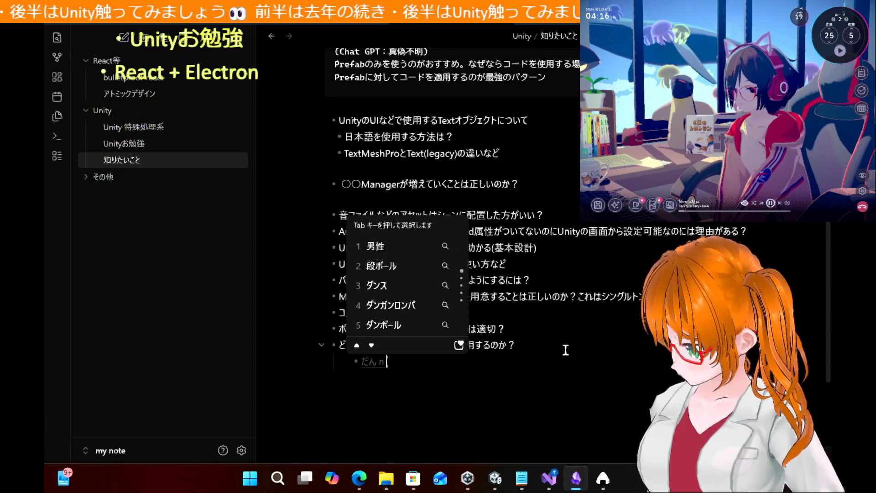
text(ai)
key(BackSpace)
key(BackSpace)
key(BackSpace)
text(kaitekini)
key(Return)
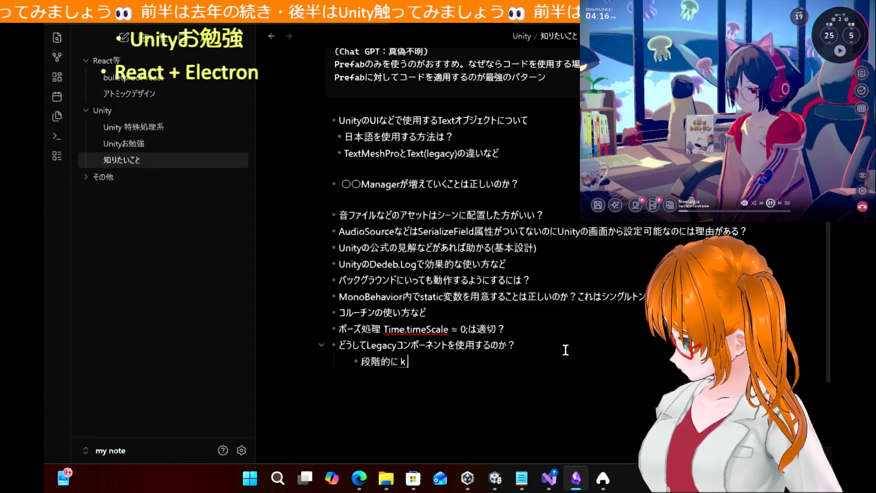
text(kesutameni)
key(space)
key(Return)
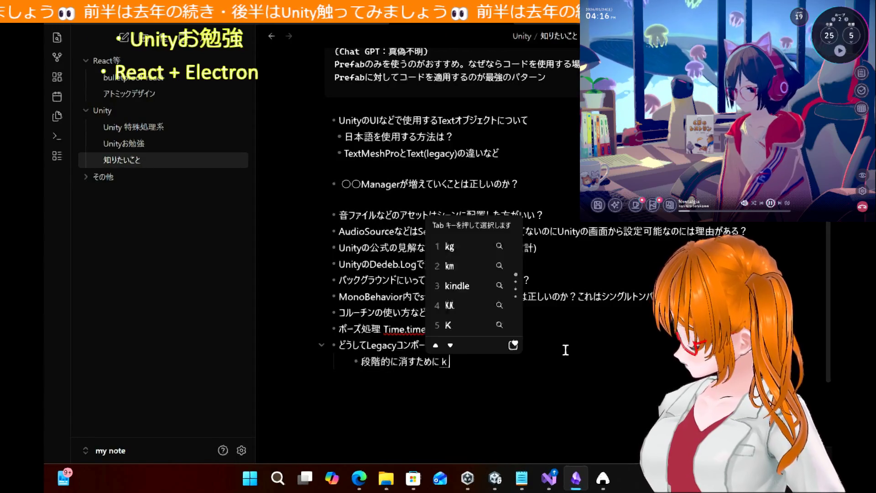
text(nokoshitearu)
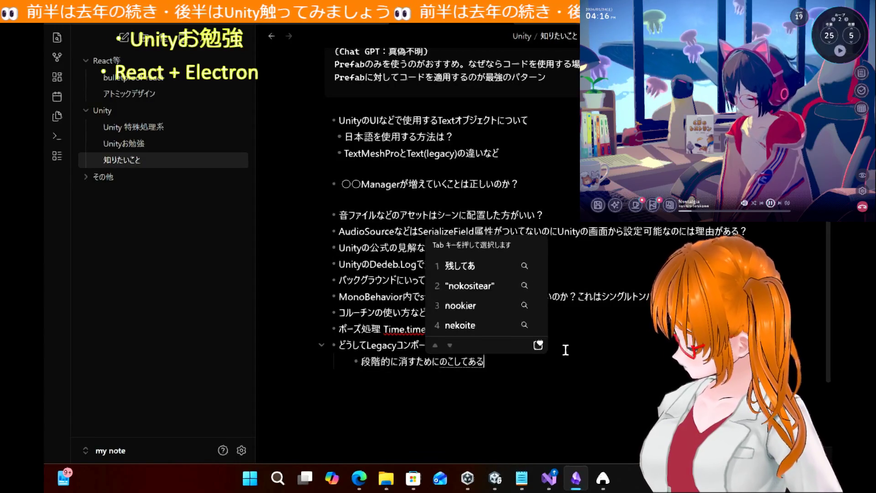
key(Return)
text(.nanod)
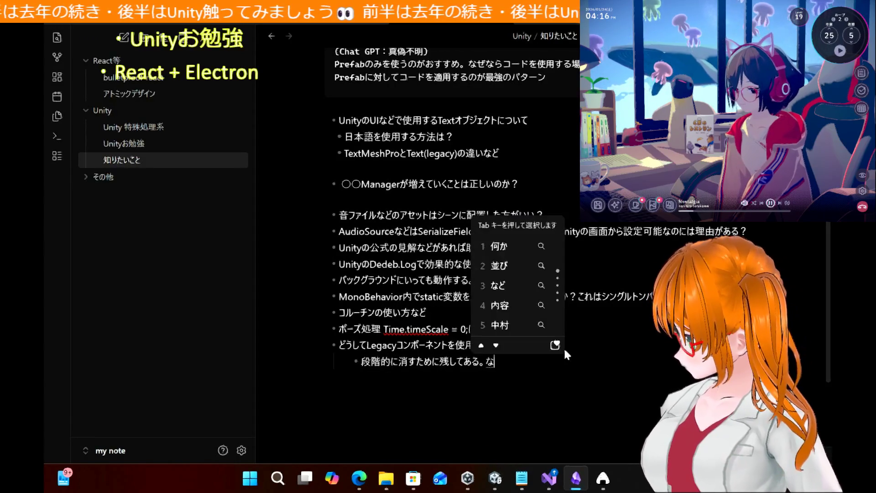
text(eshinki)
key(space)
key(Return)
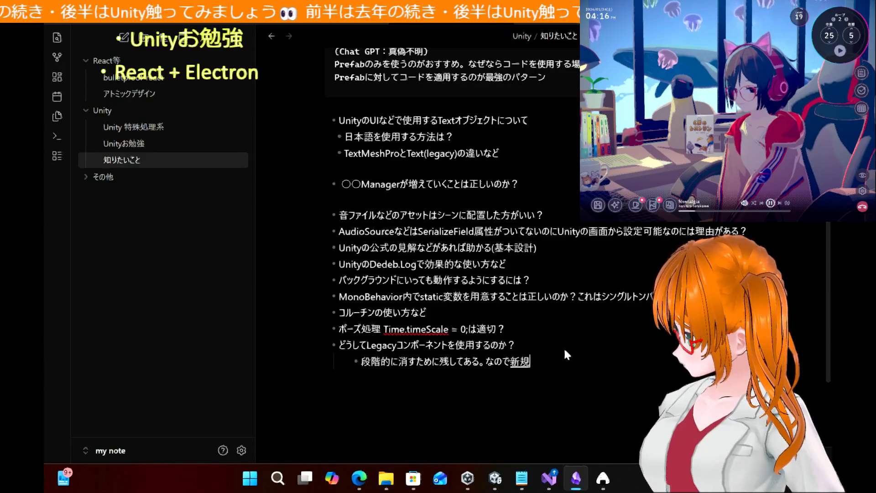
text(de)
key(Return)
Step: Continue with '作成する場合は使用しない方が' and insert a blank line below the pause question
text(sawaru)
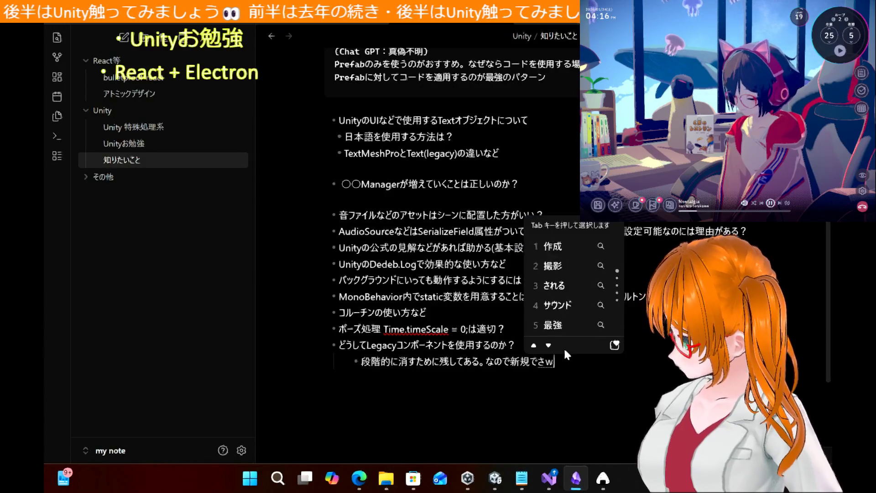
key(BackSpace)
key(BackSpace)
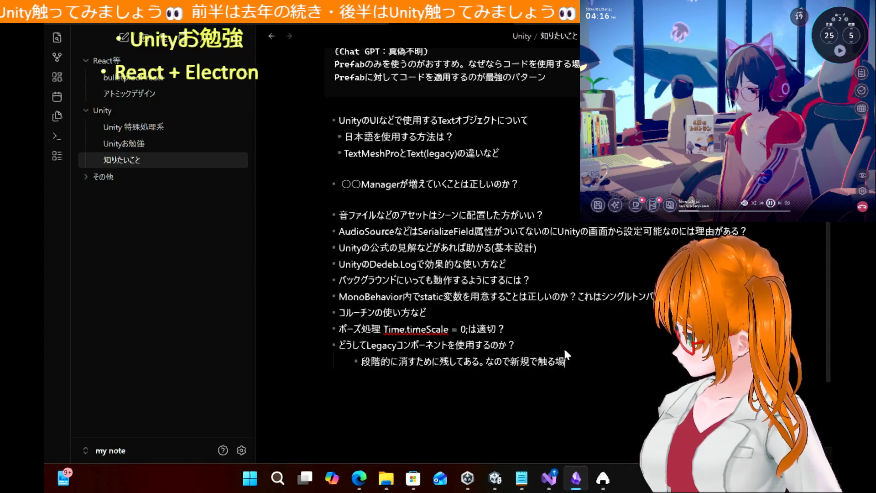
text(kuseisurubaai)
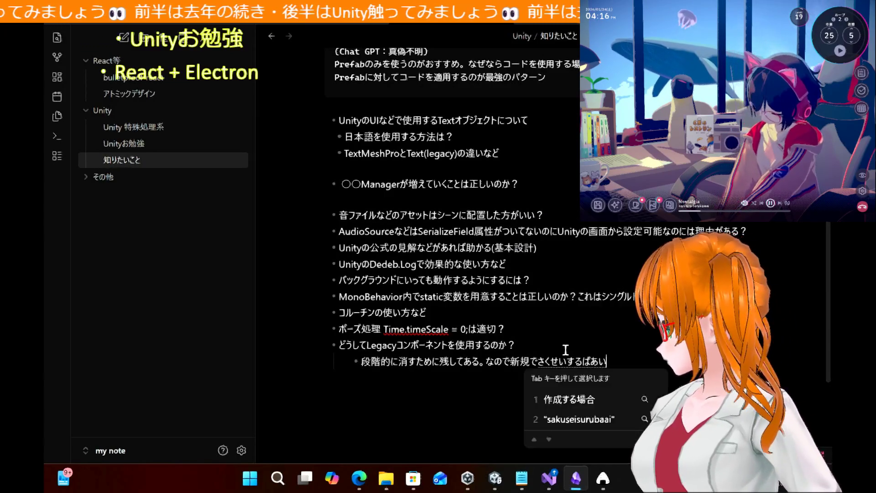
key(space)
key(Return)
text(ha)
key(Return)
text(shiyoushi)
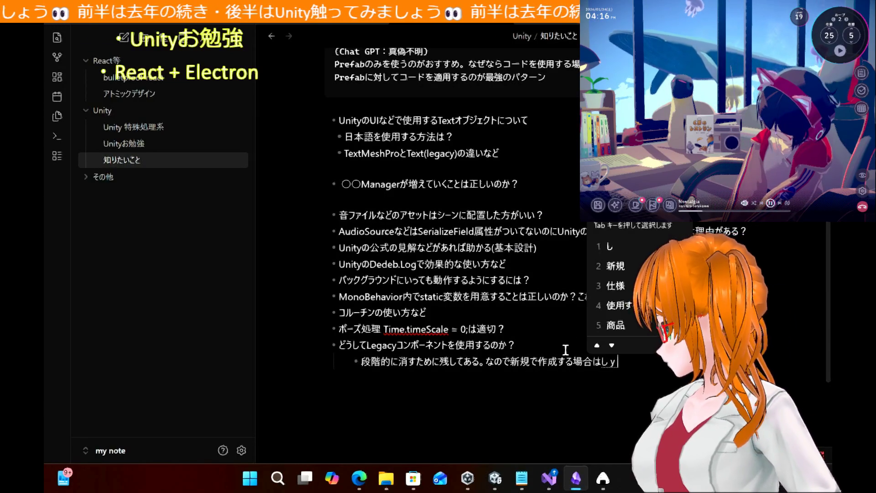
text(nai)
key(space)
key(Return)
text(houga)
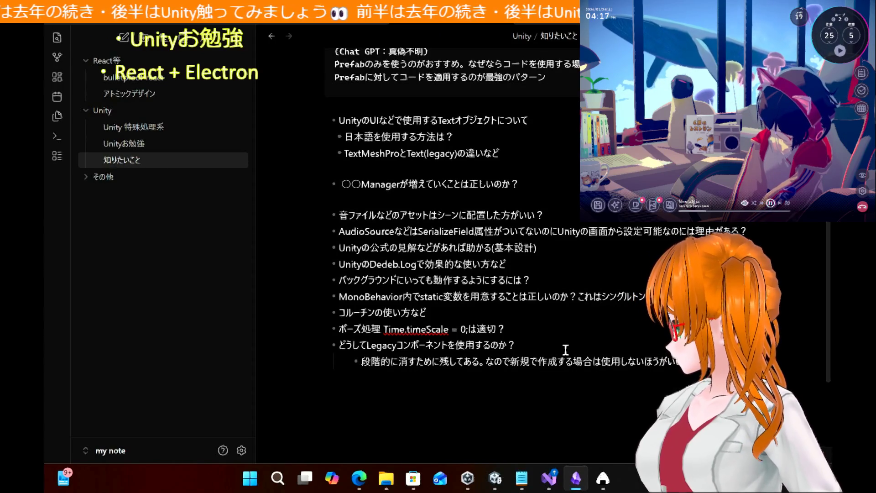
key(Up)
key(Up)
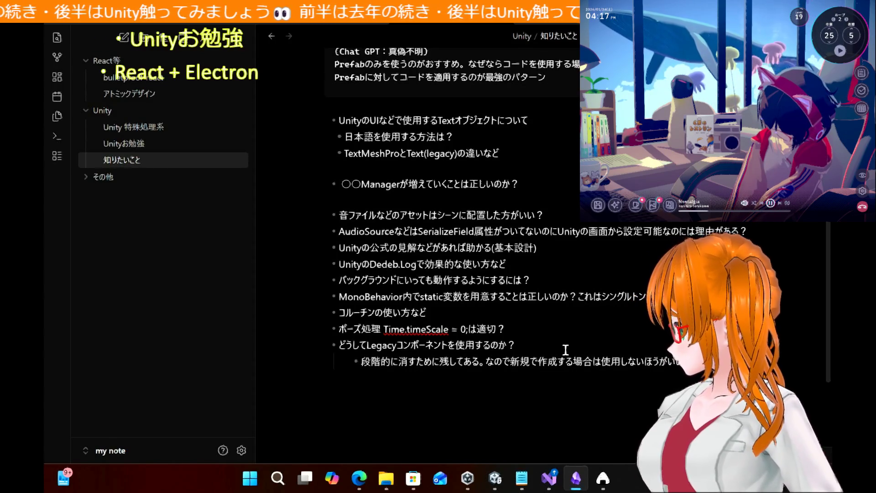
key(Return)
key(Return)
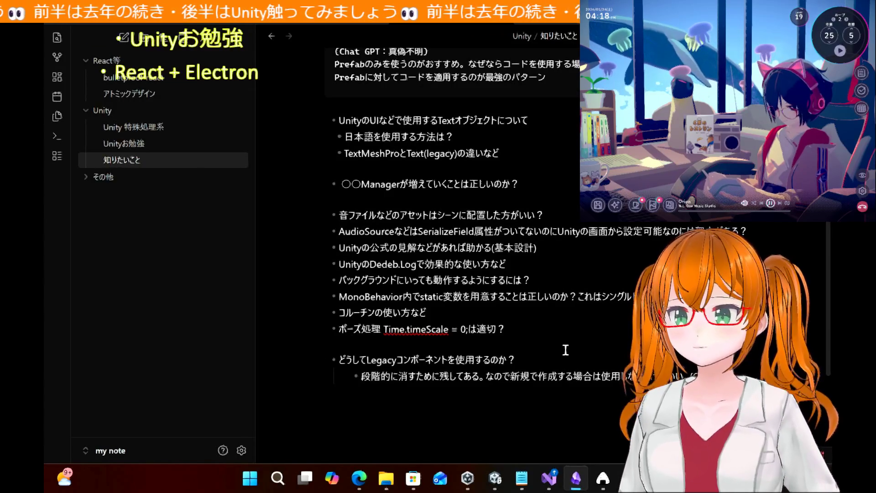
Step: Add an indented answer bullet under the pause question reading 'ゲーム内の時間の倍率。'
click(546, 330)
key(Return)
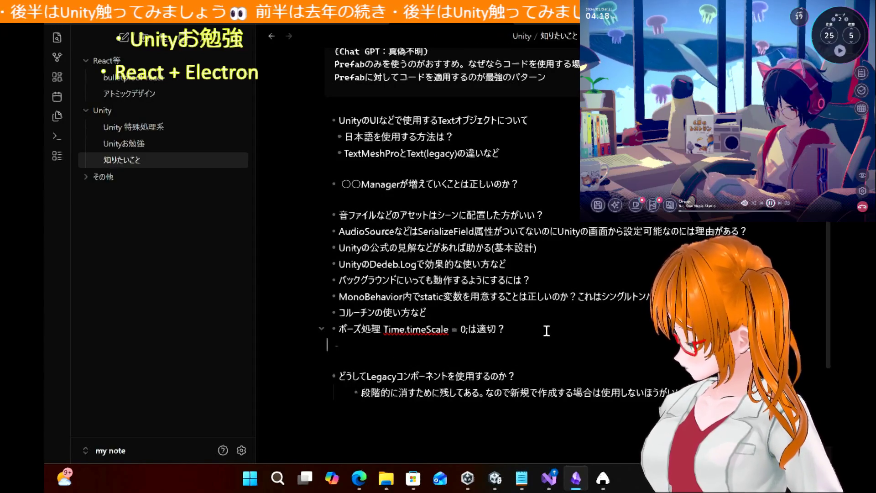
key(Tab)
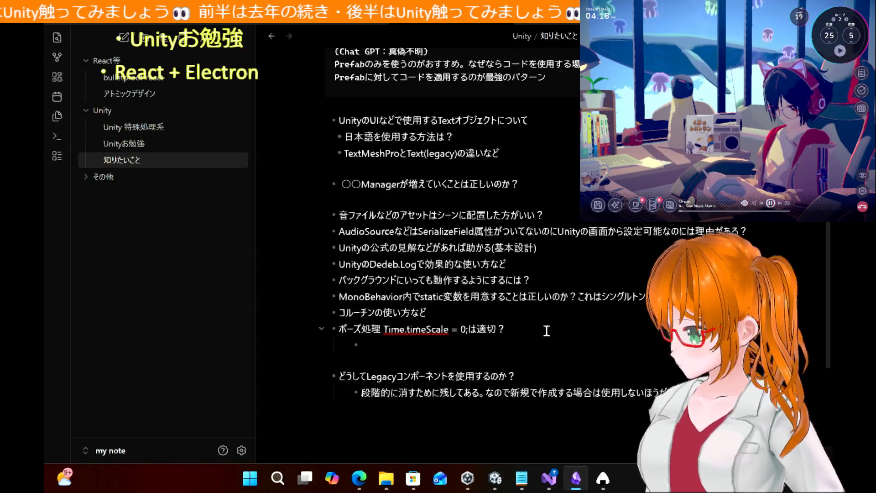
text(ge0mus)
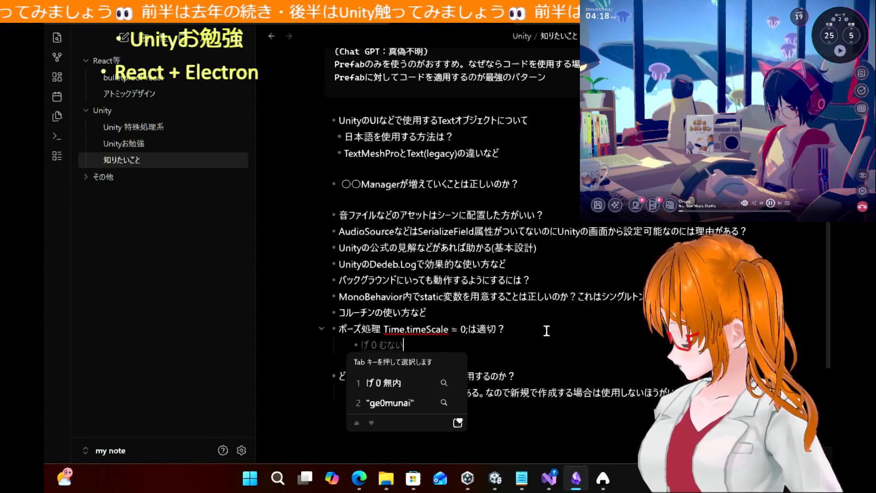
key(BackSpace)
key(BackSpace)
key(BackSpace)
text(-munai)
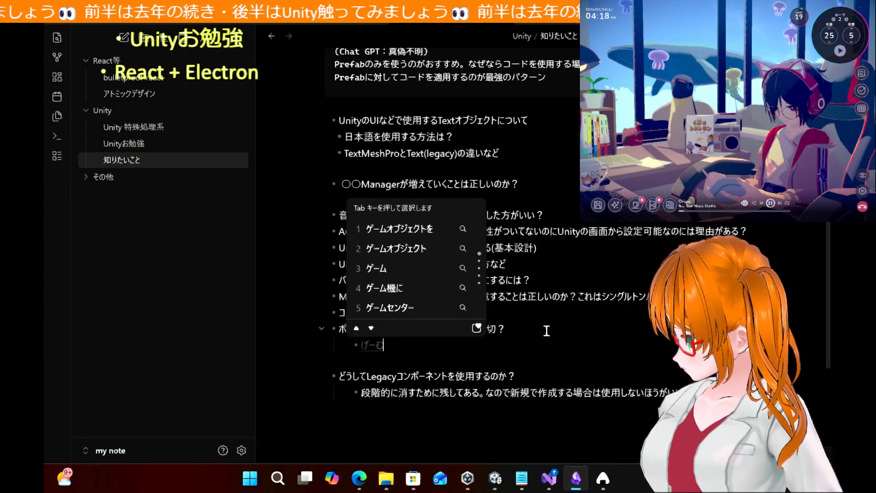
text(no)
key(space)
text(zikannbairit)
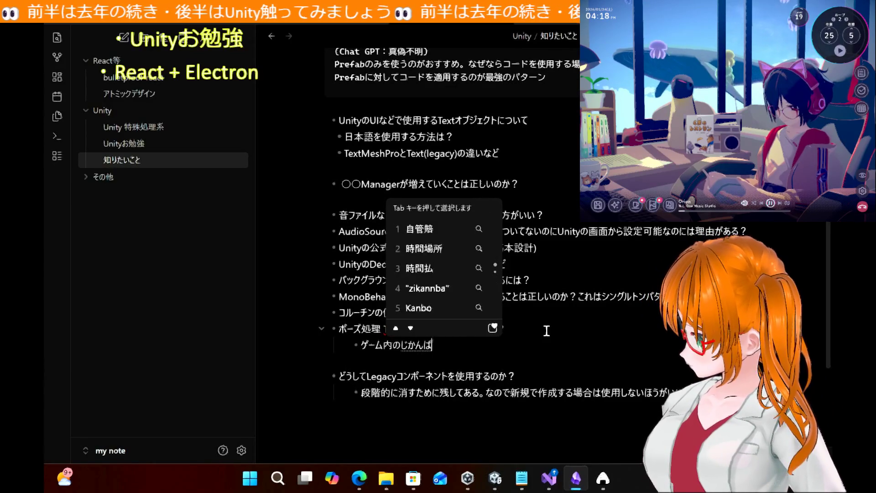
text(u)
key(space)
text(.)
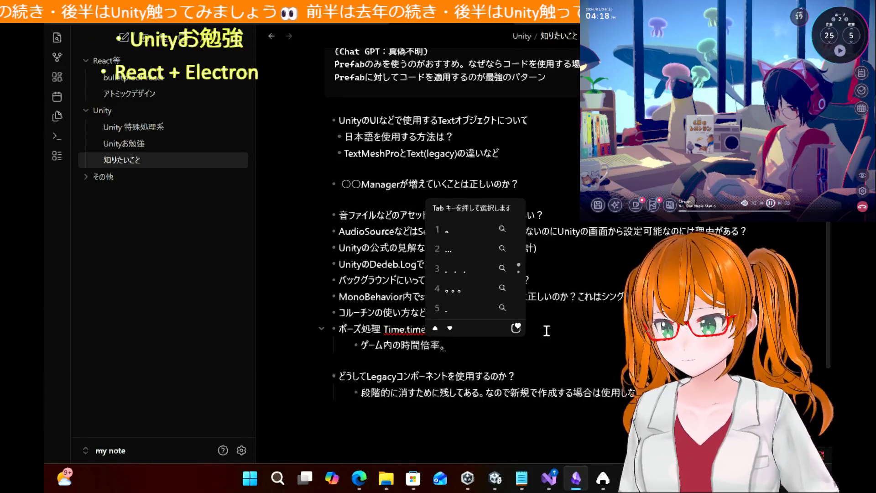
key(Return)
key(Left)
key(Left)
key(Left)
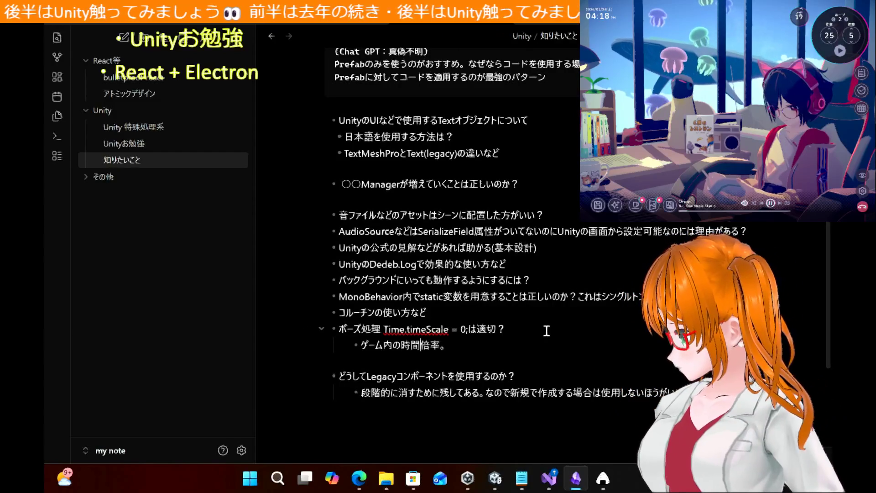
text(no)
key(Return)
key(Right)
key(Right)
key(Right)
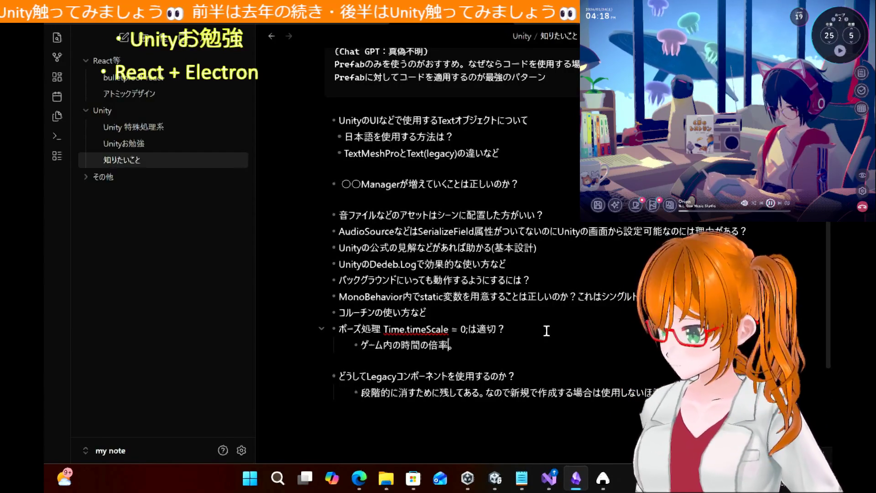
key(Down)
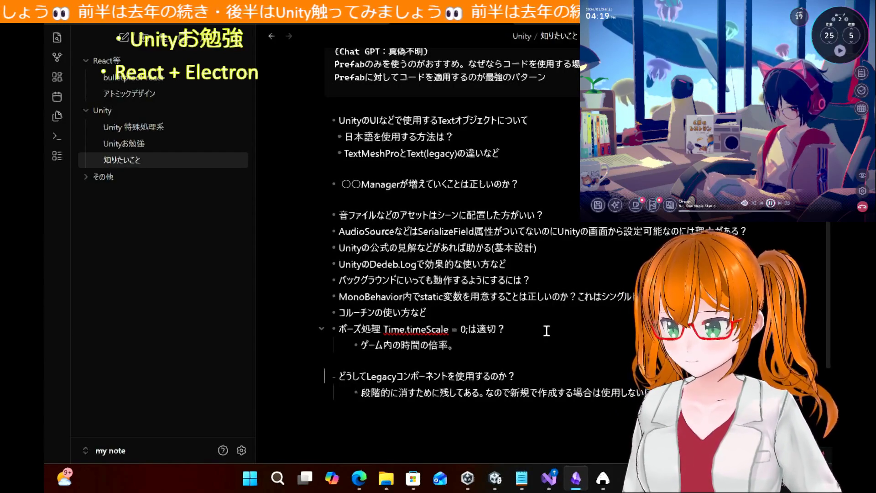
key(Left)
key(Left)
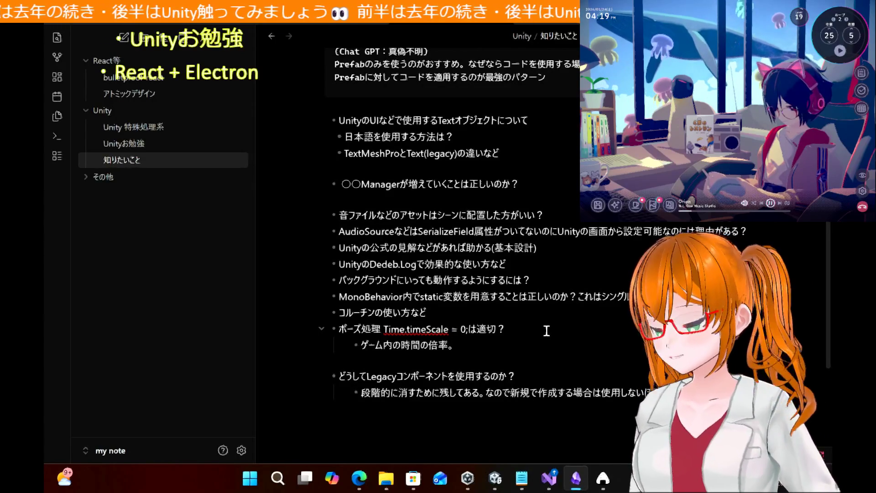
Step: Continue the answer with 'Update()内でTime.deltaTimeを使った処理や、Rigidbody'
text(U)
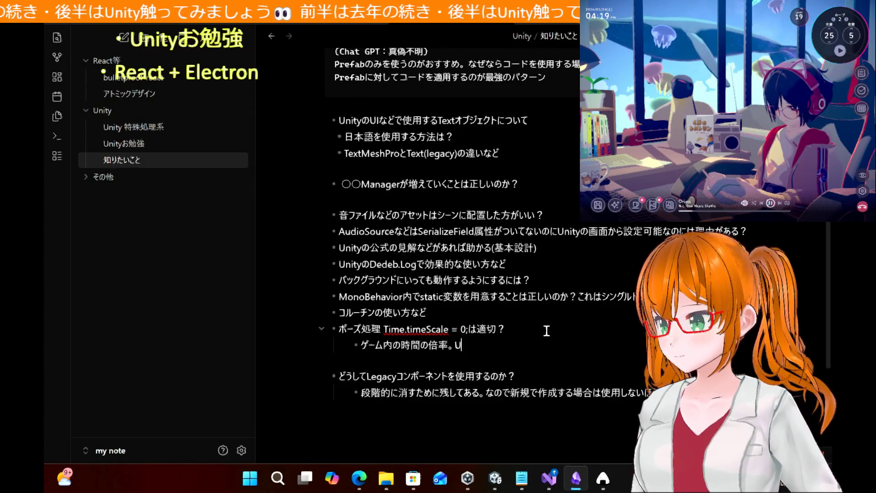
text(pdate()ない)
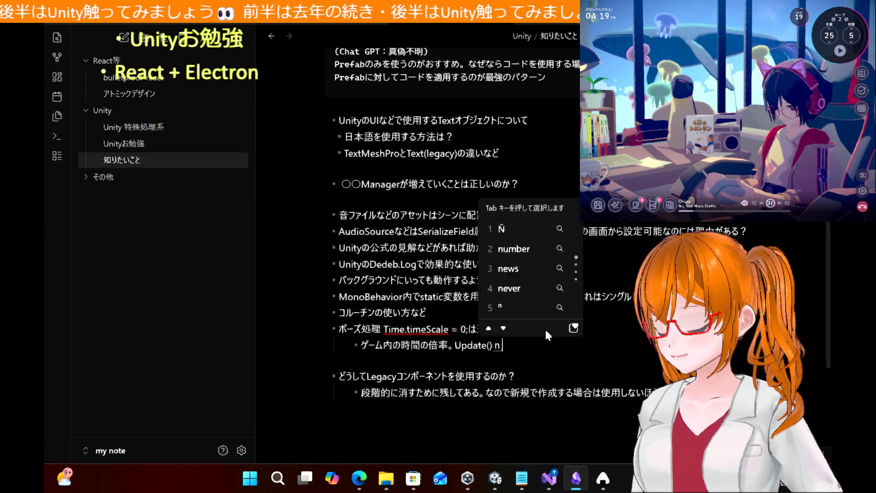
key(space)
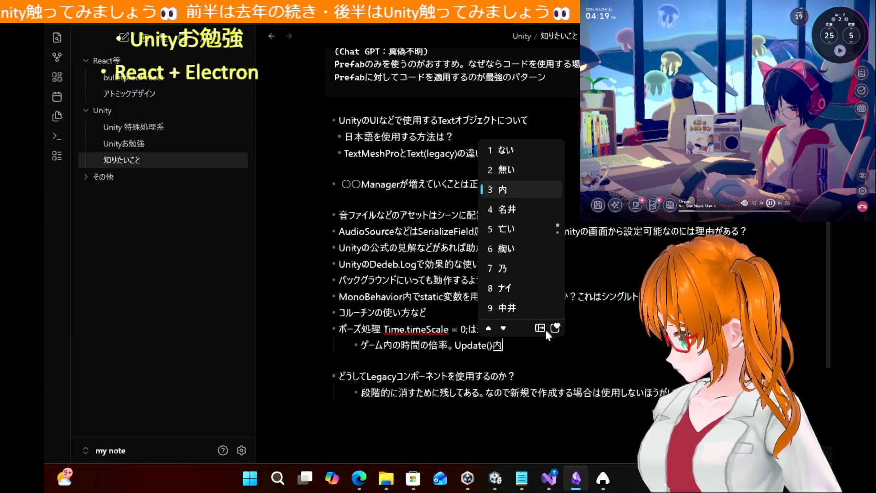
text(で)
key(Return)
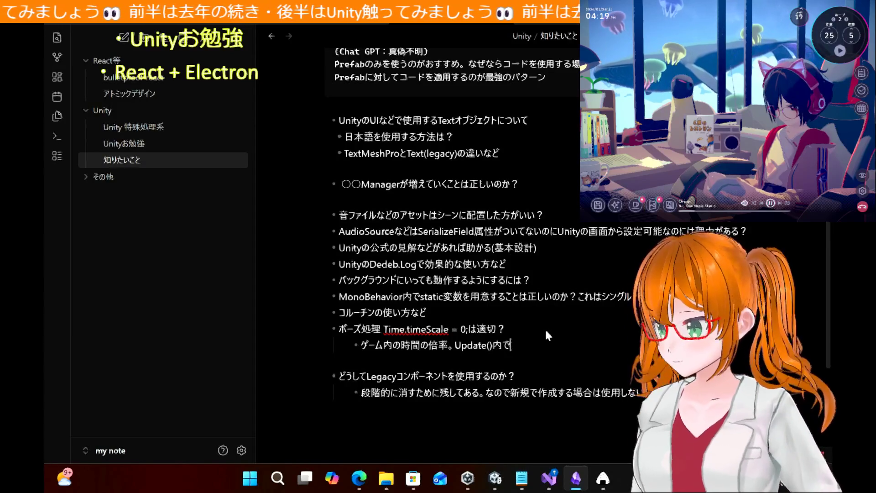
text(Time.delta)
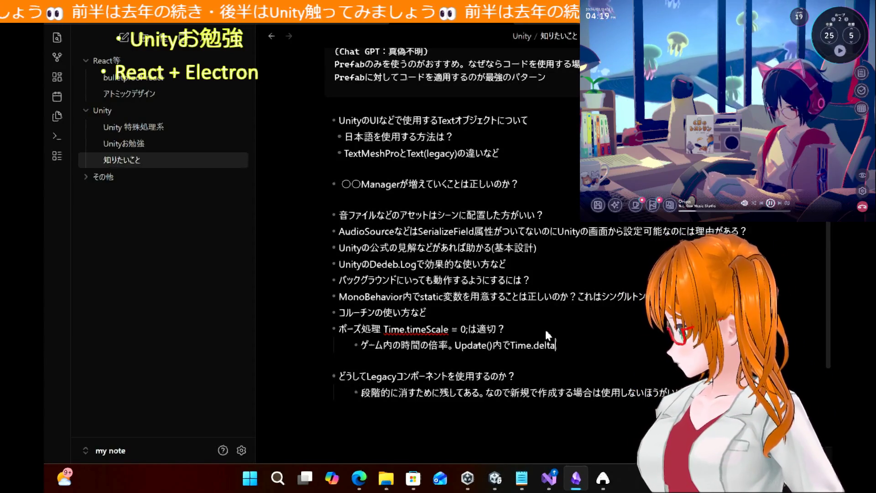
text(time)
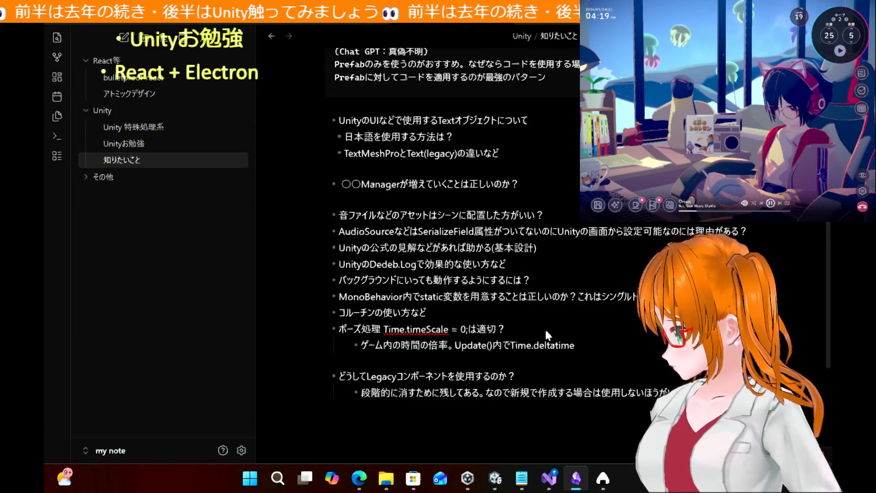
text(Time)
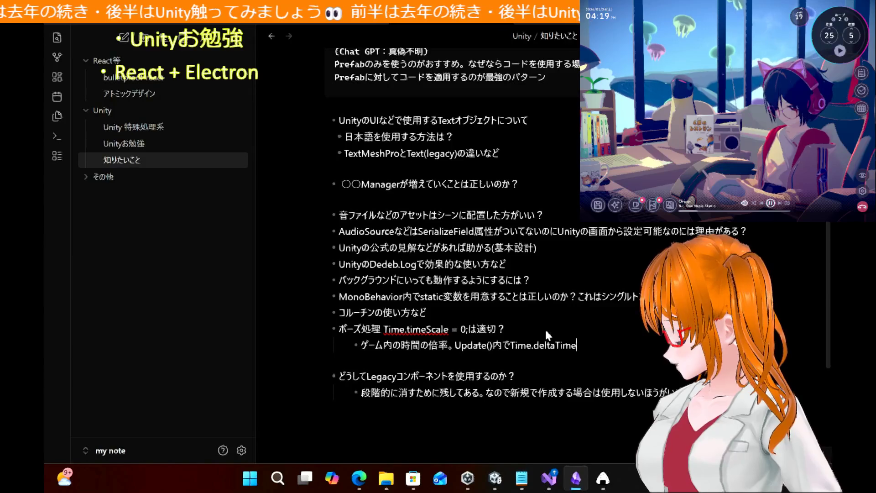
text(をつk使った処理が)
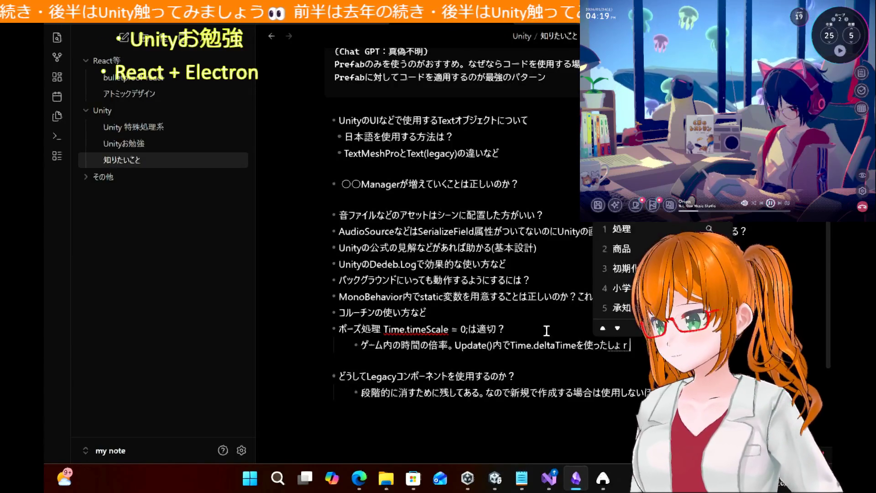
key(BackSpace)
key(BackSpace)
key(BackSpace)
text(しょrりや)
key(space)
key(Return)
text(、Rigib)
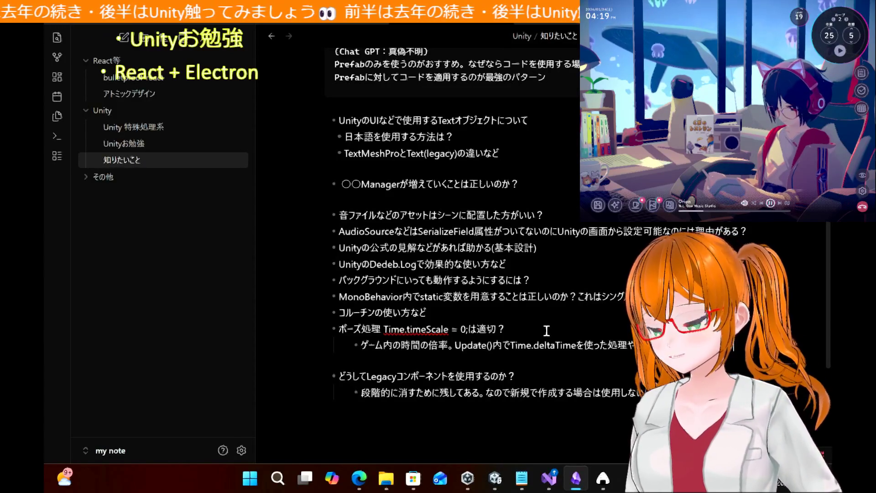
key(Return)
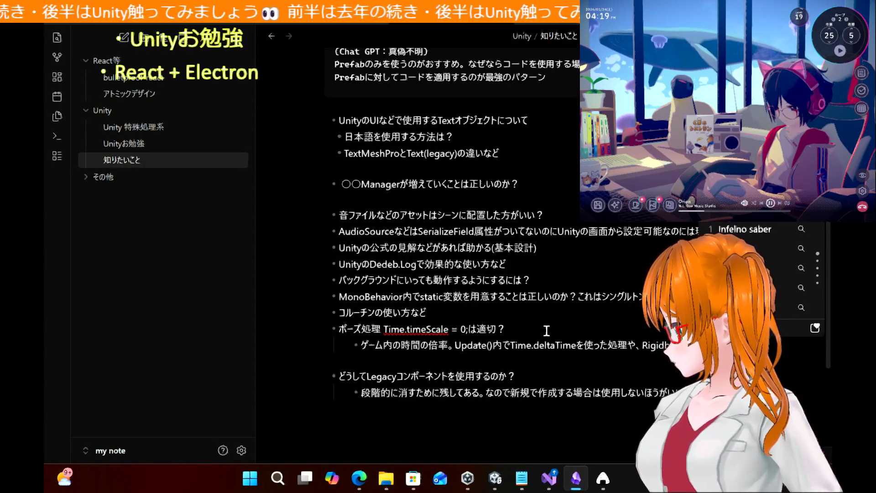
Step: Add Invoke and StartCoroutine(WaitForSeconds) to the list of affected processing
text(Invoke)
key(Return)
text(、)
key(Return)
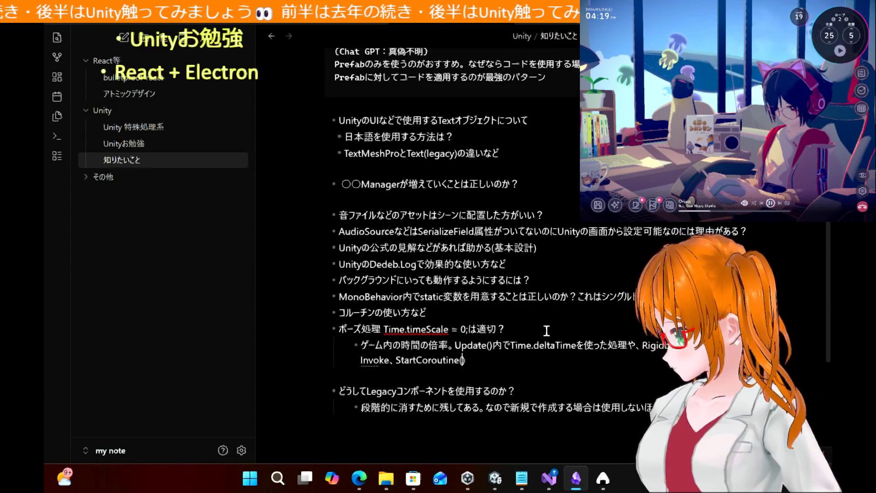
text(Wa)
text(itFor)
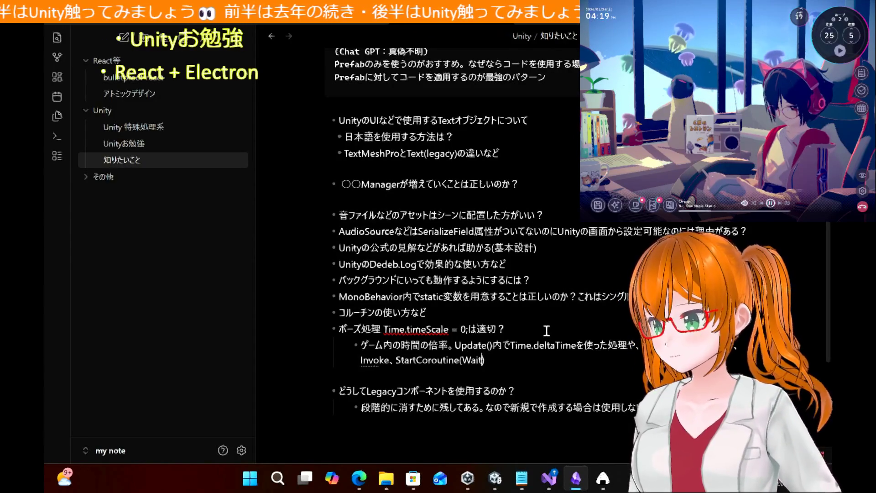
text(Seconds))
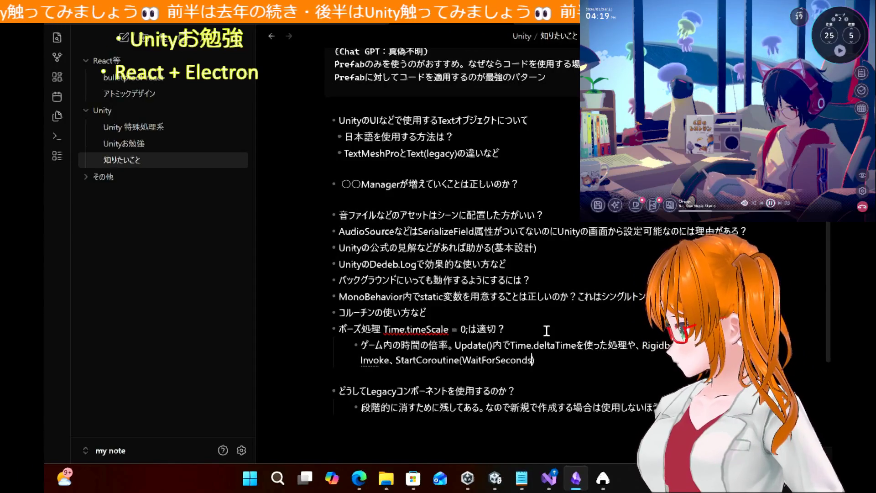
text(、)
Step: End the answer with 'ParticleSystemなどが停止する。' and add a '(Chat GPT)' source line beneath
key(Return)
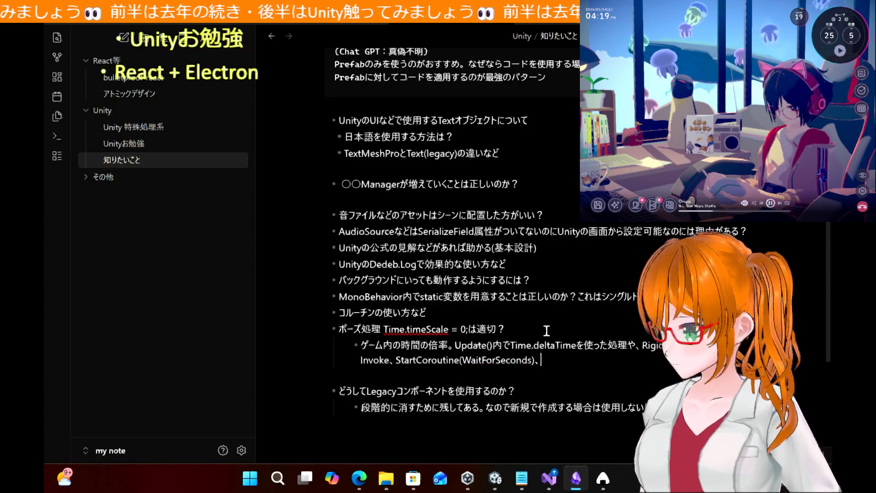
text(Part)
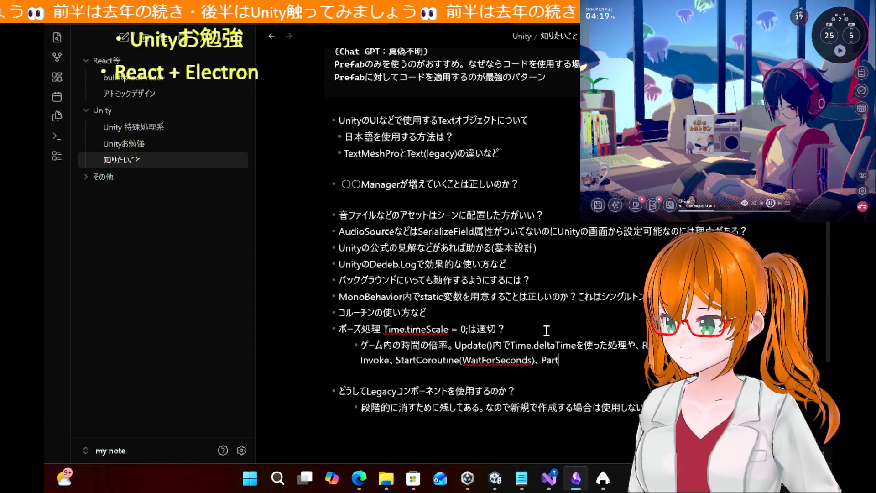
text(icleSystem)
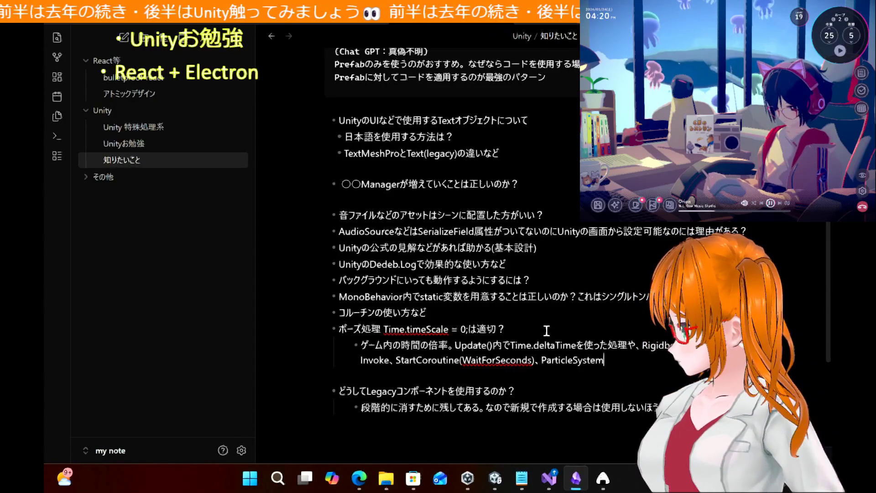
text(など)
key(Return)
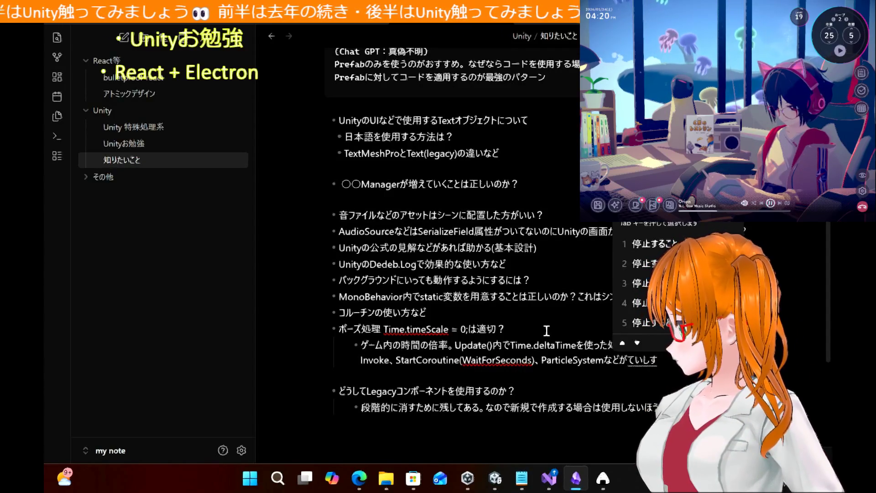
key(space)
text(。)
key(Return)
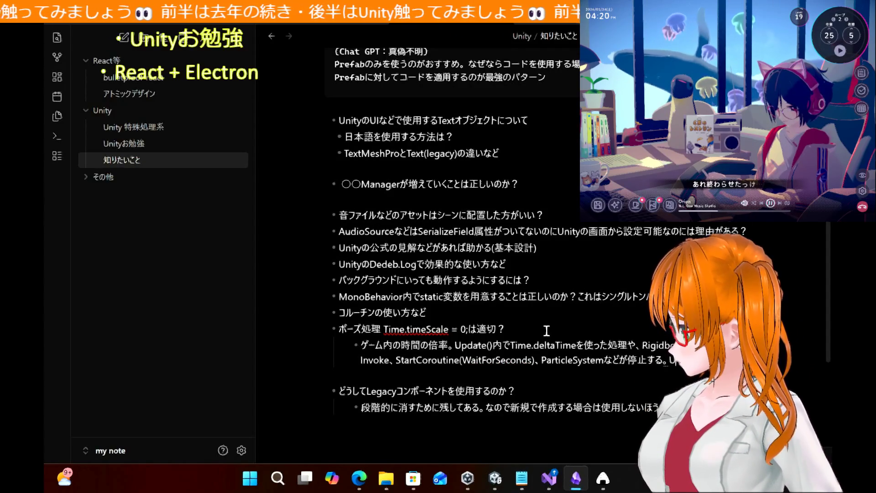
text(n)
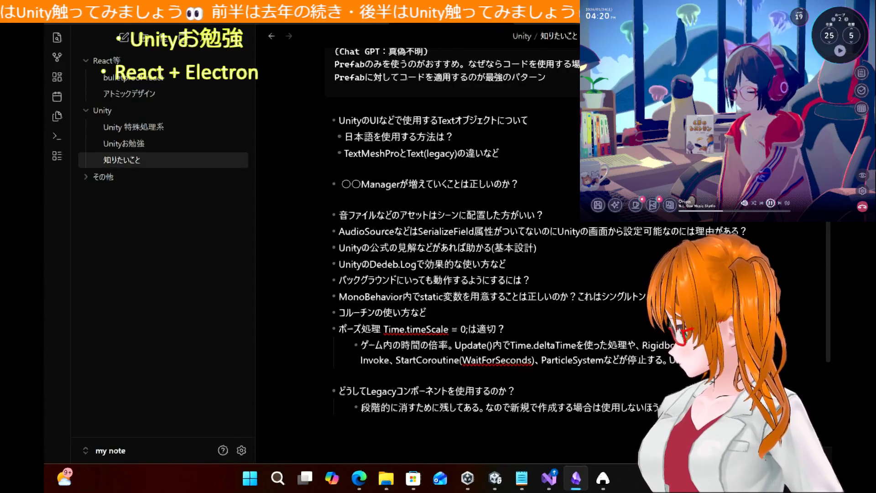
key(shift+Return)
text((Chat GPT)
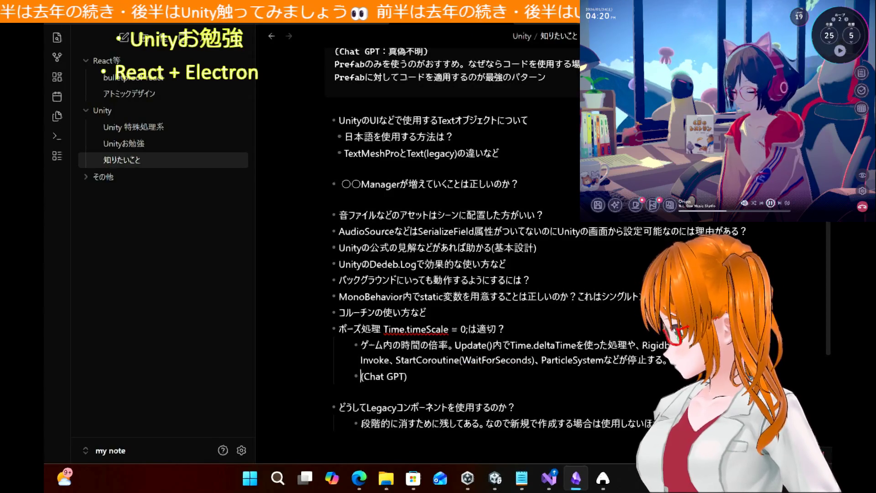
Step: Insert '小規模に対して適切な場合が多い。マルチプレイなどはダメ。' above (Chat GPT) and add a blank line under コルーチンの使い方など
key(Return)
click(361, 375)
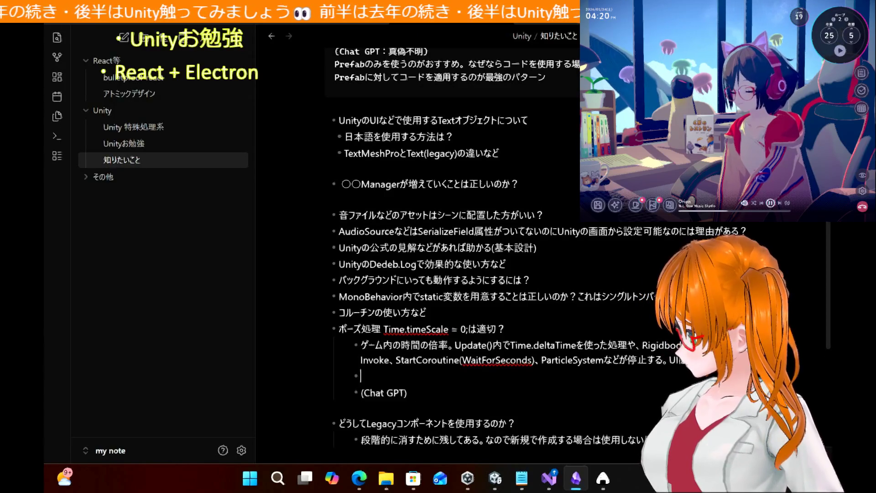
text(小規模に)
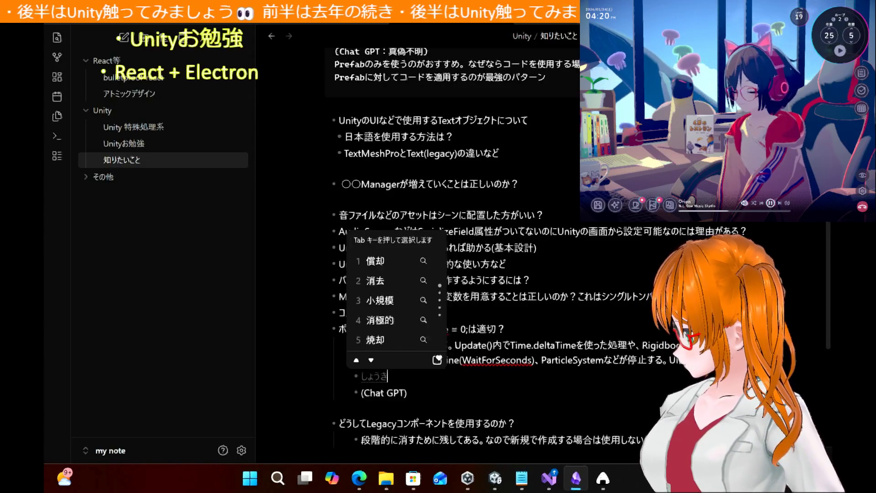
text(対して)
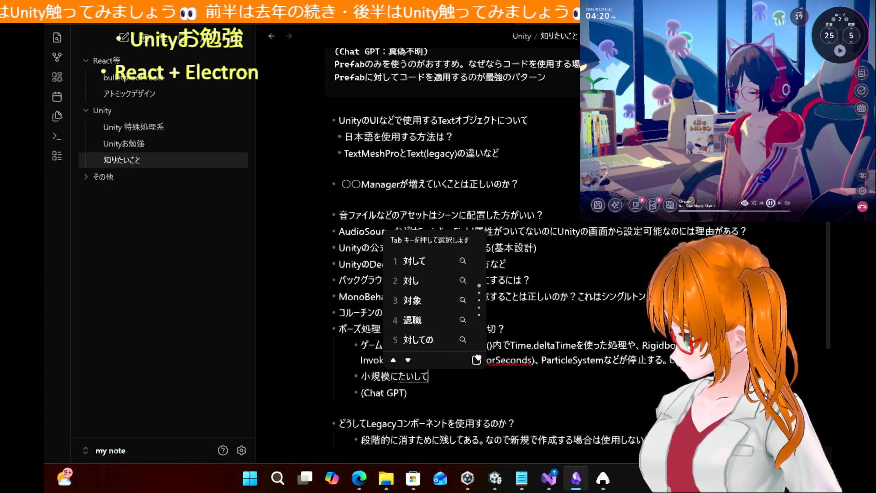
text(てきせつ)
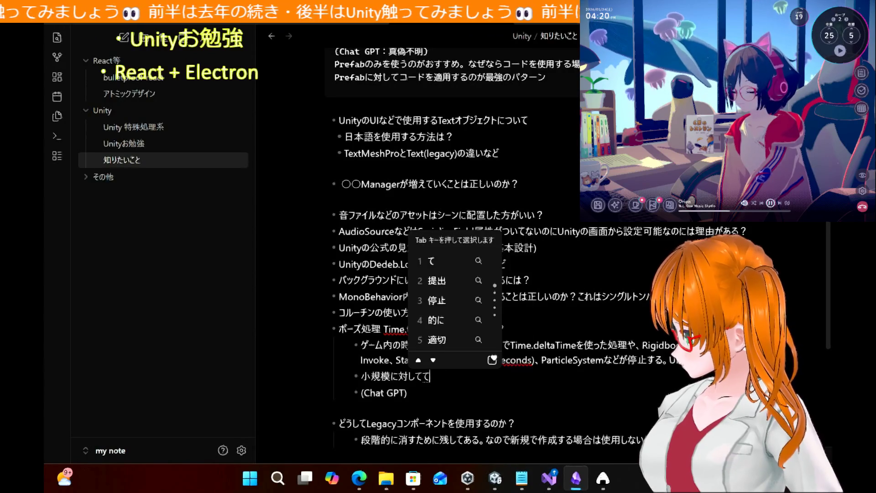
text(な場合がおおい)
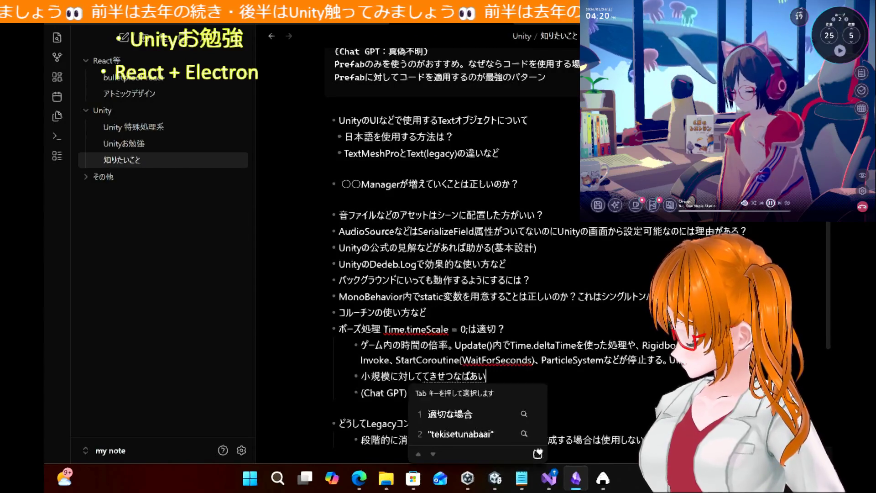
key(space)
text(。)
key(Return)
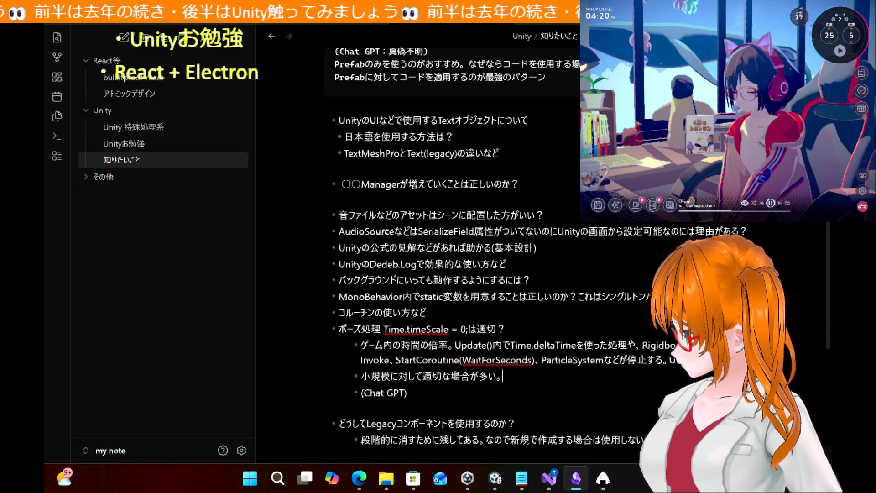
text(マルチプレイ)
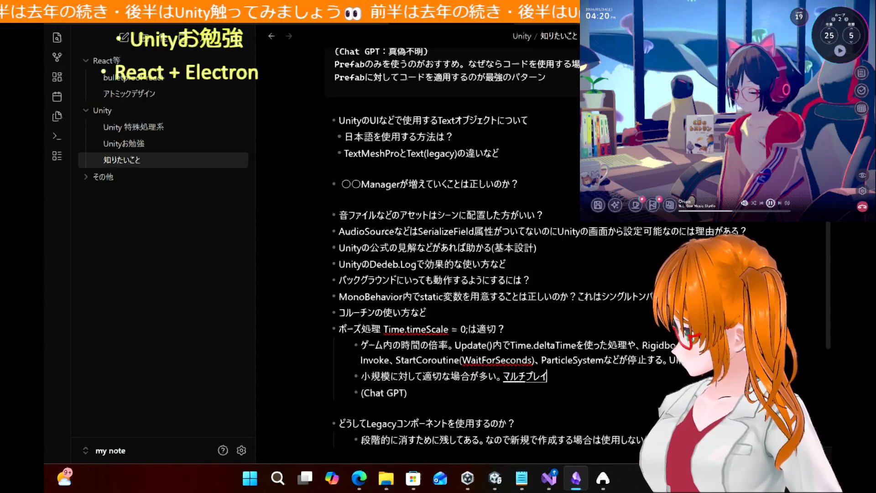
text(などはダメ。)
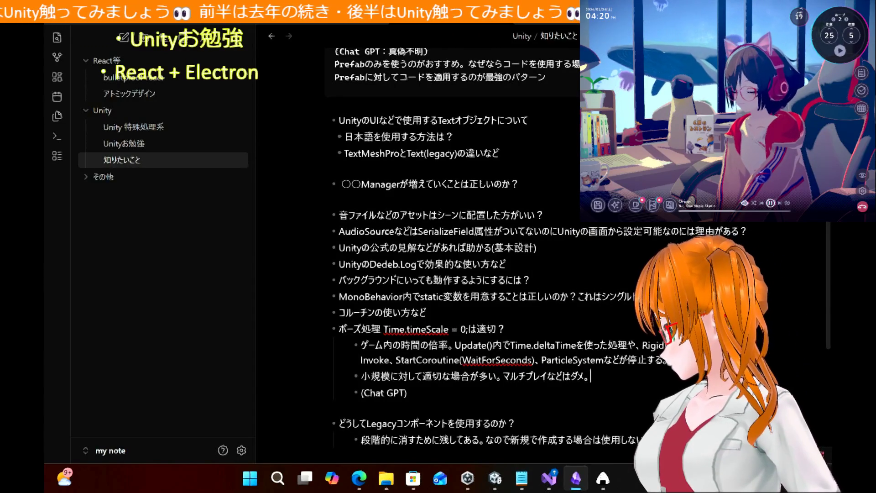
key(Return)
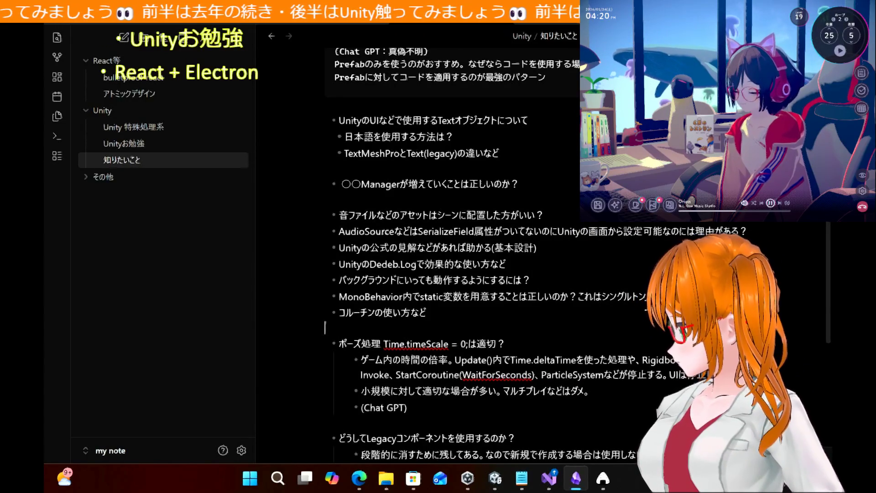
Step: Add a second blank line under the coroutine item and join '(Chat GPT)' onto the ダメ。 line
key(Return)
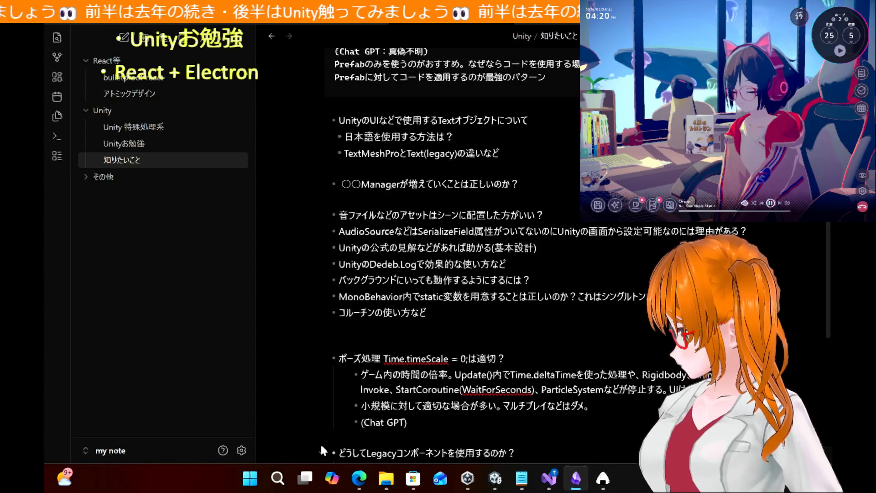
click(360, 422)
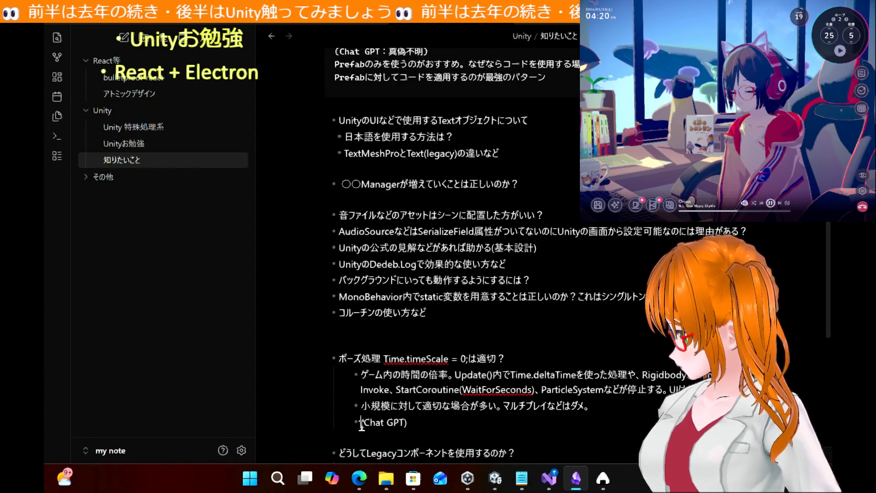
key(BackSpace)
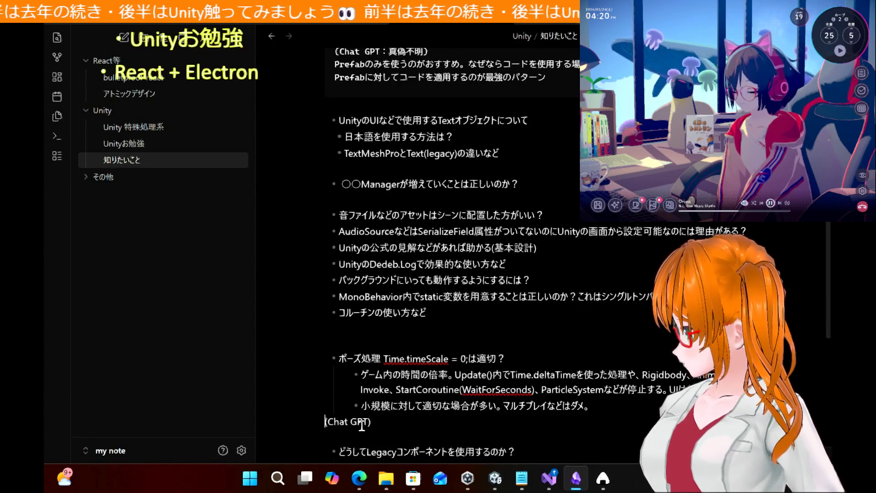
key(BackSpace)
scroll(449, 383, down, 3)
scroll(450, 383, up, 2)
scroll(449, 383, up, 1)
scroll(450, 383, down, 3)
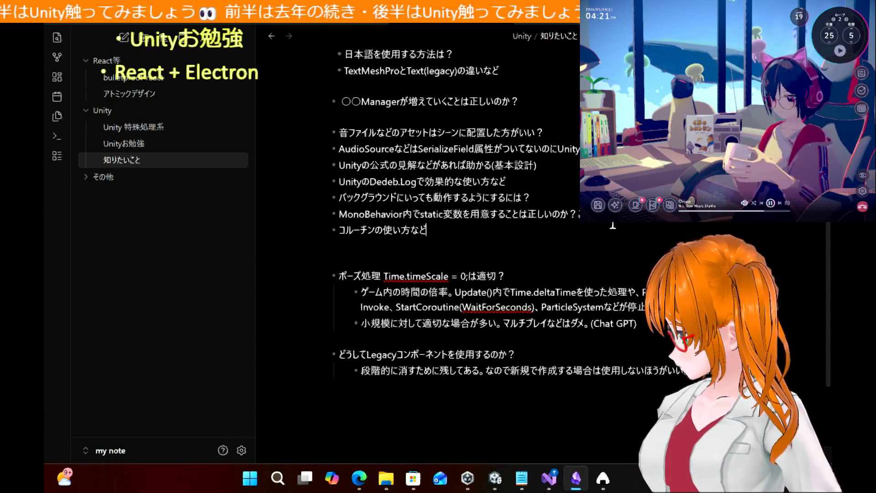
Step: Start a child bullet under コルーチンの使い方など: '時間をまたいで処理を書くための仕組み'
key(Return)
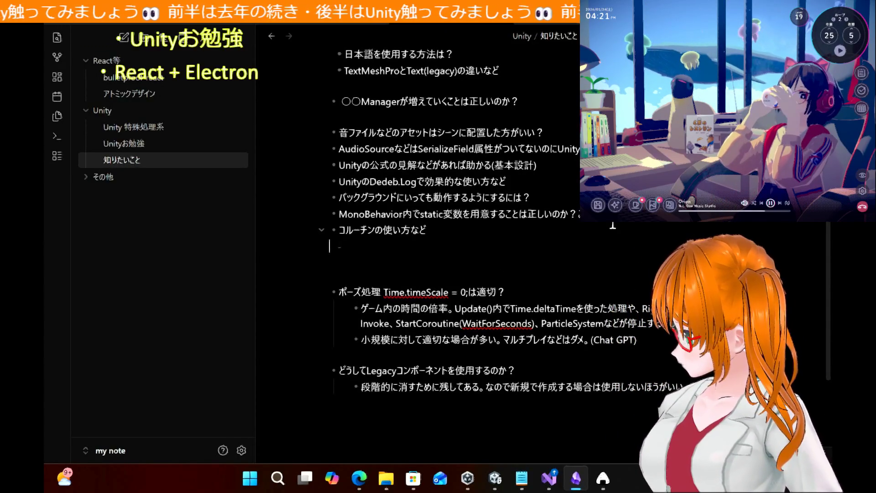
key(Tab)
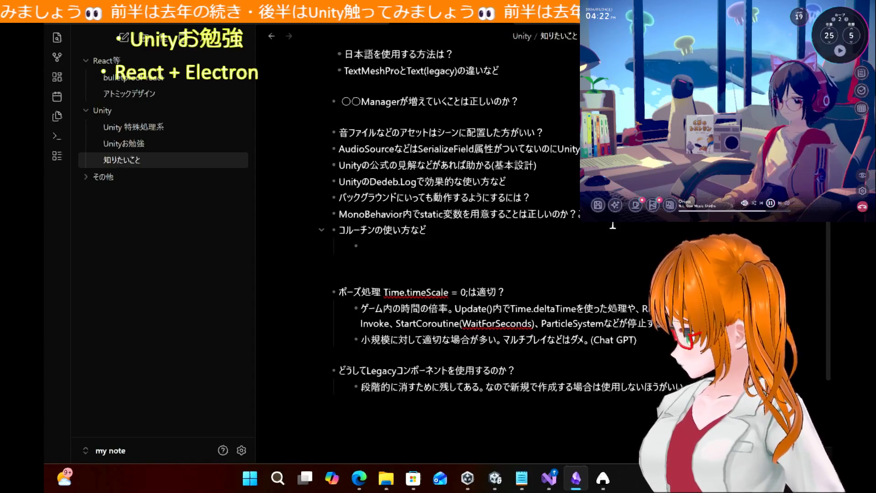
text(時間)
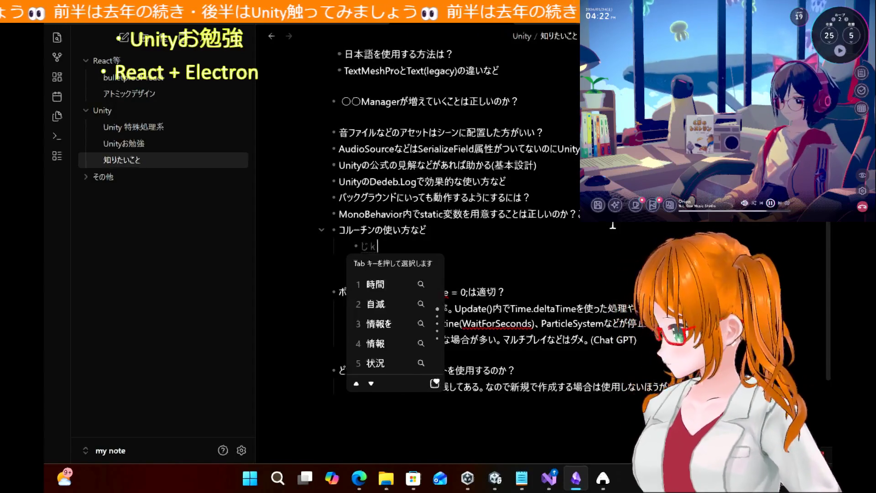
text(をまたいで)
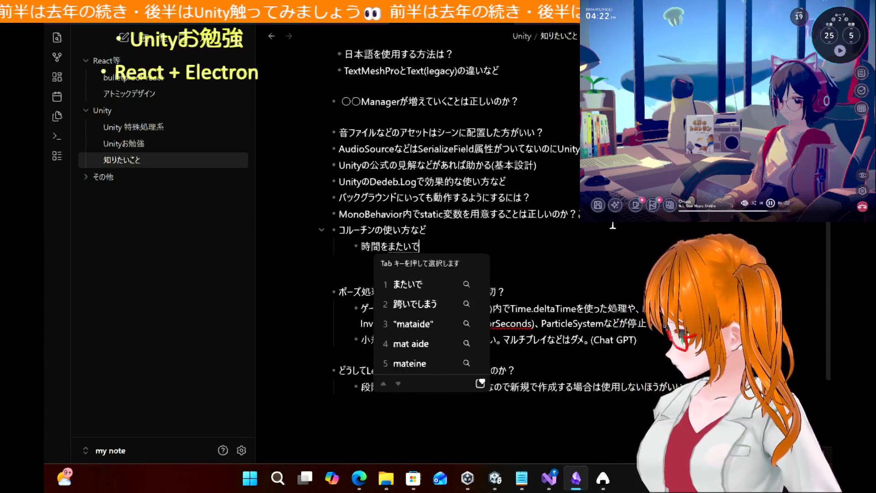
key(space)
key(space)
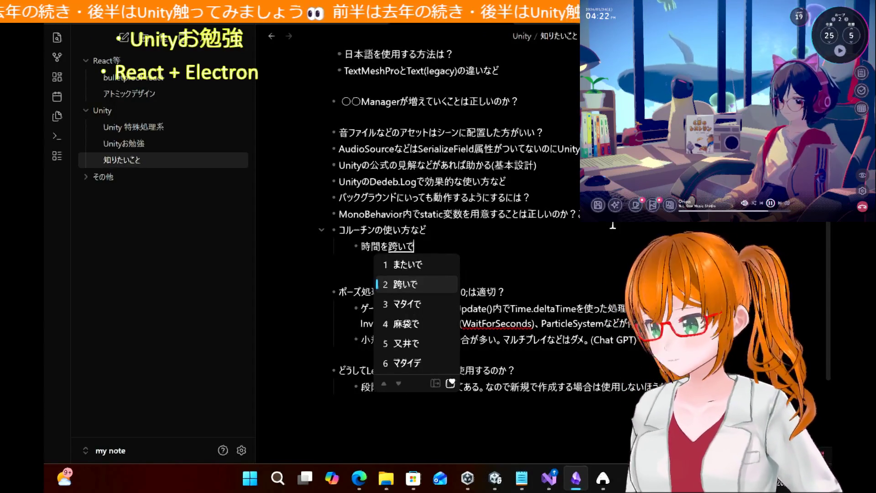
key(Up)
key(Return)
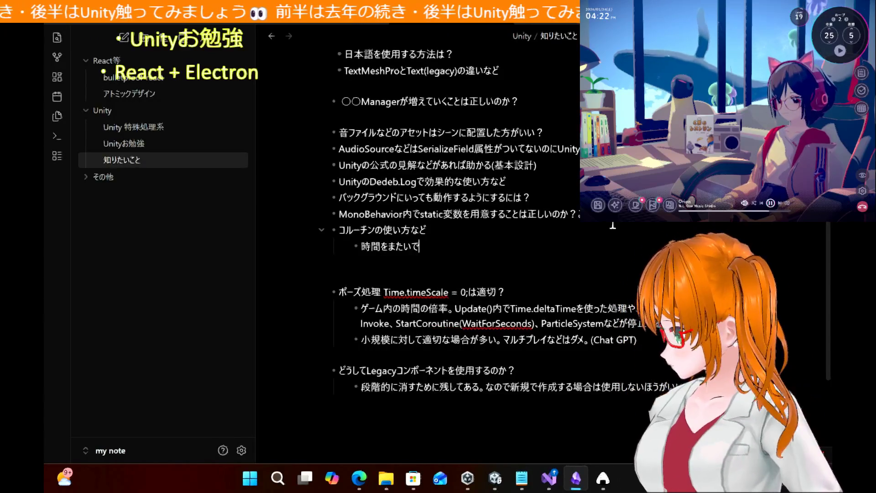
text(処理)
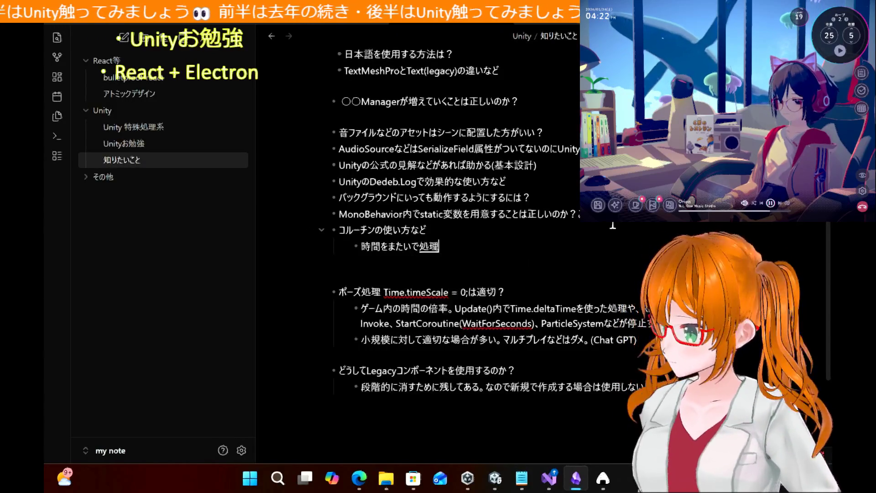
text(をかくための)
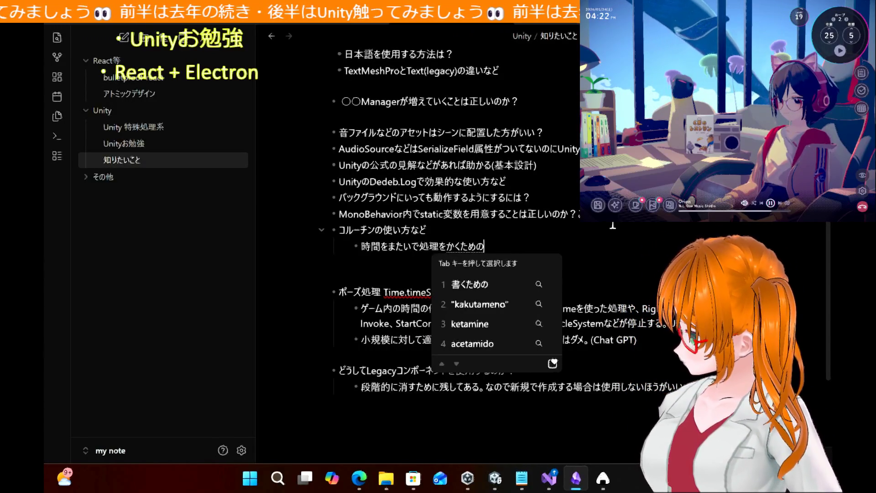
key(Tab)
text(のしくい)
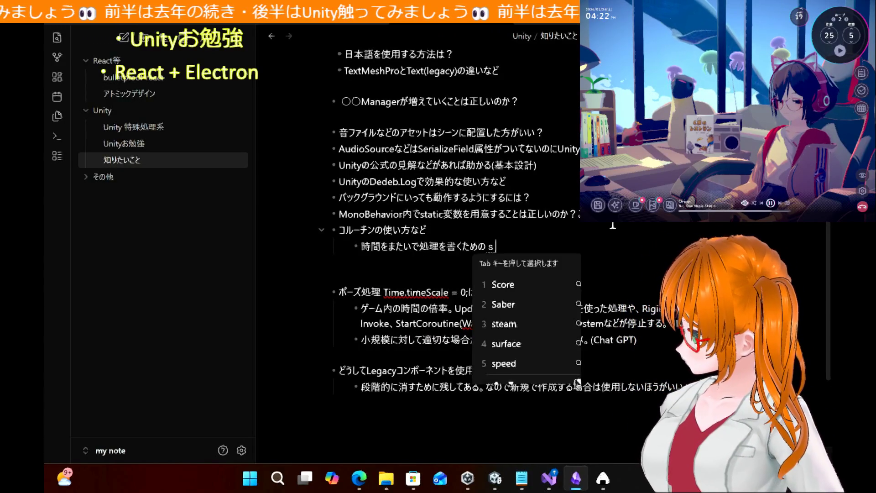
key(BackSpace)
text(み)
key(space)
key(Return)
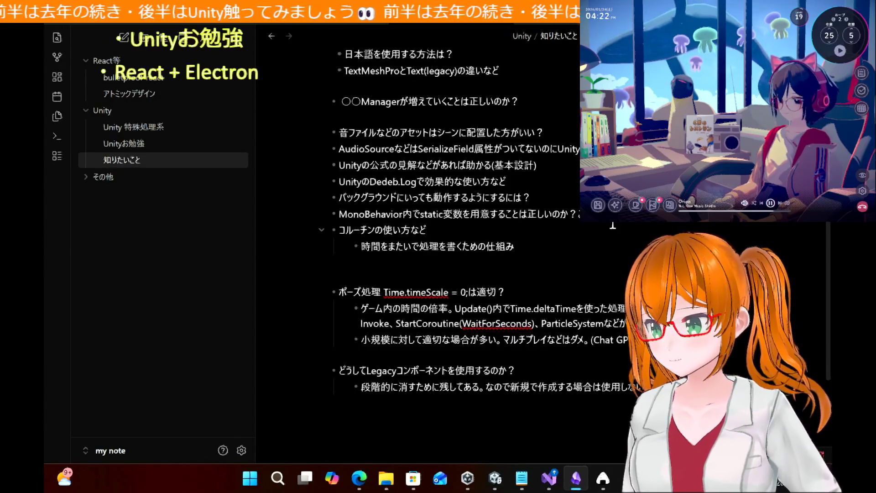
Step: Continue with '。普通の関数は一瞬で終わりますが'
text(。)
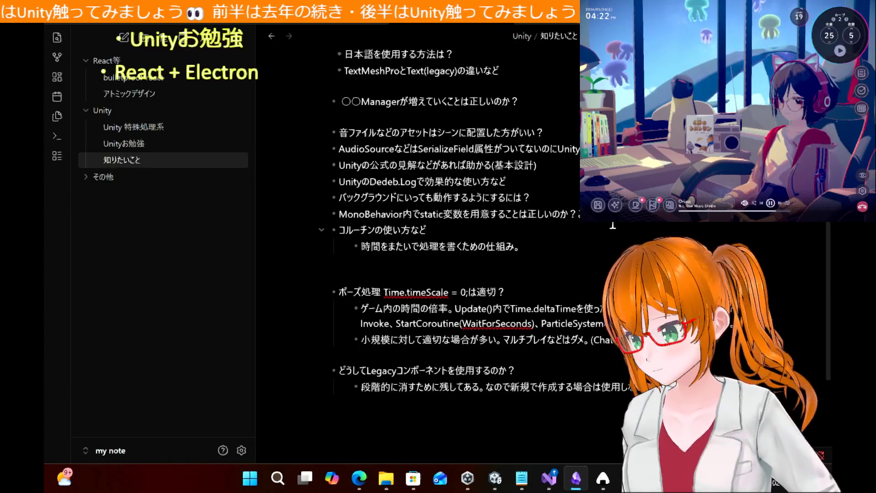
text(ふつうの)
key(space)
text(かんすうは)
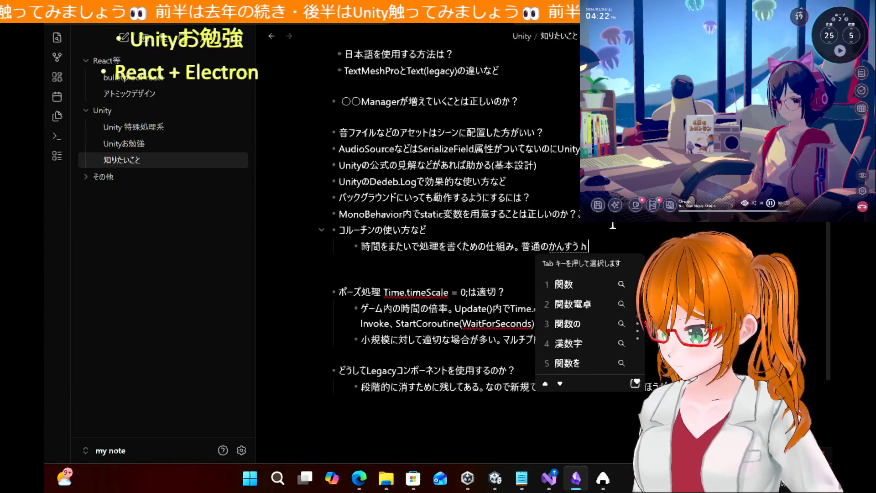
key(space)
key(Return)
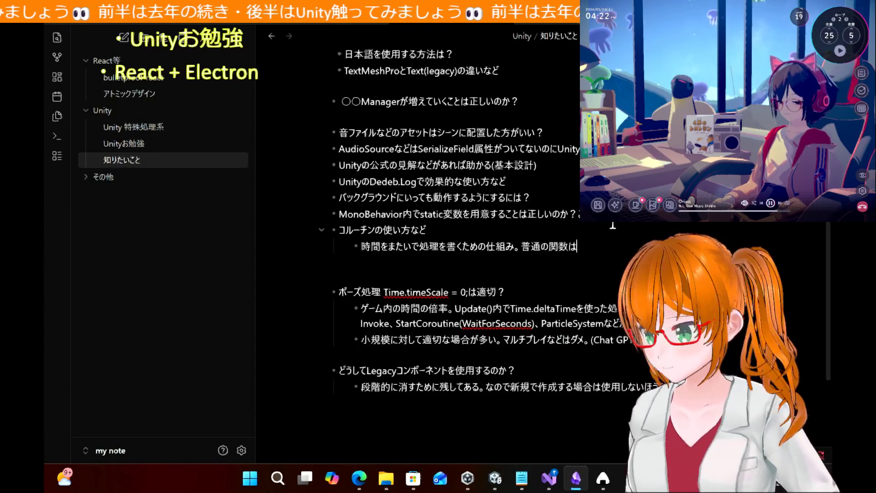
text(いっしゅんで)
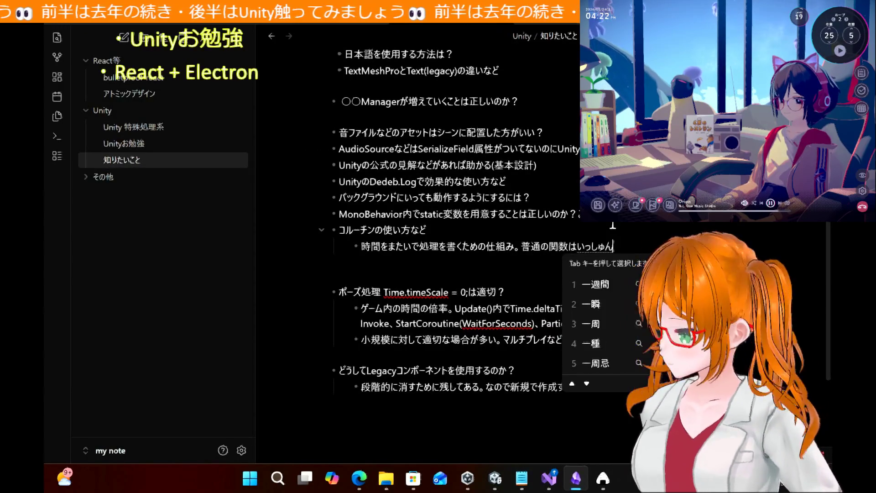
key(space)
key(Return)
text(し)
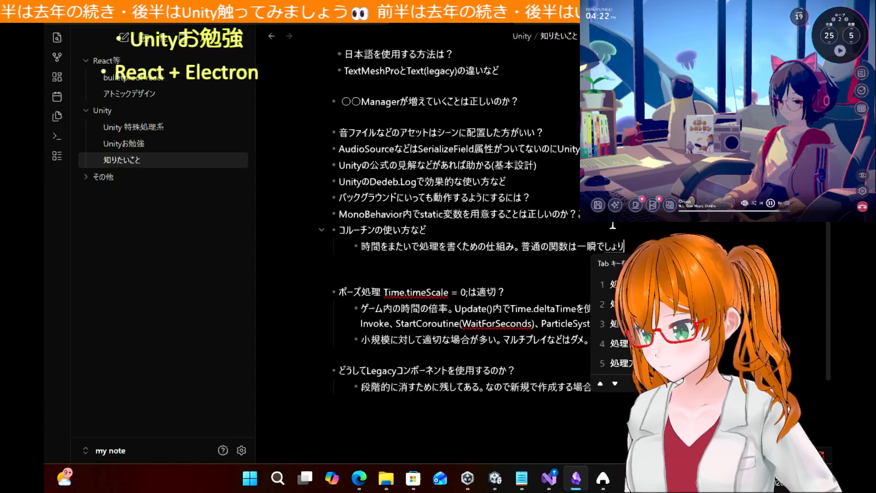
key(BackSpace)
text(おわりますが)
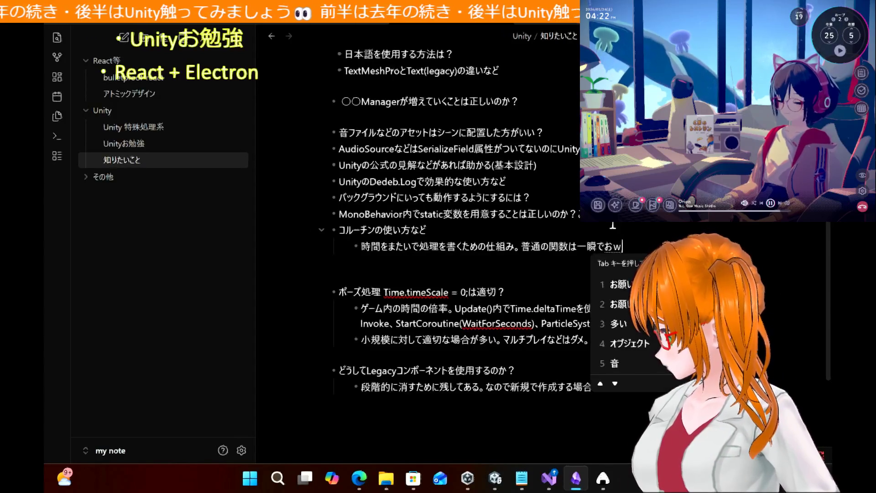
key(space)
key(Return)
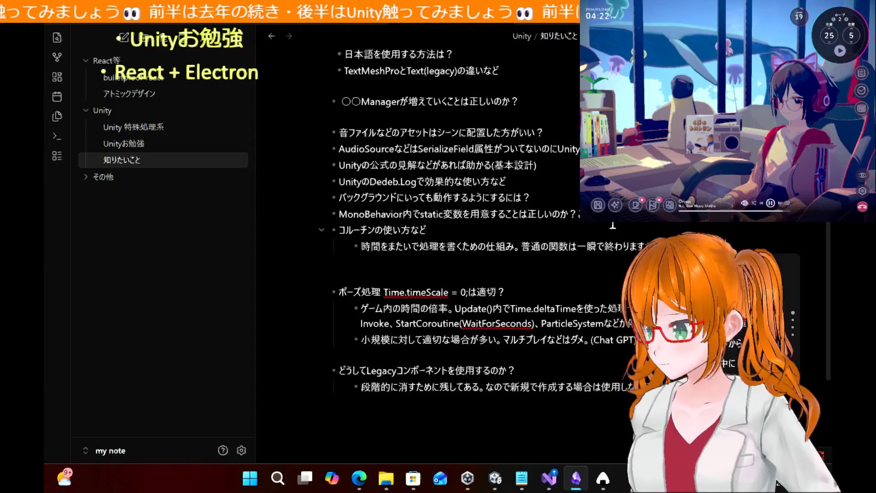
Step: Finish the explanation with '、…あとで続きを実行します。'
text(、こル)
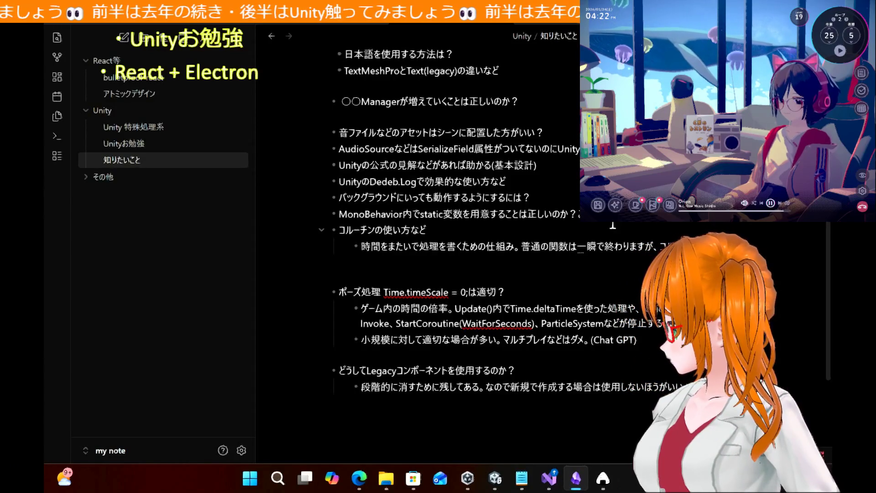
text(て)
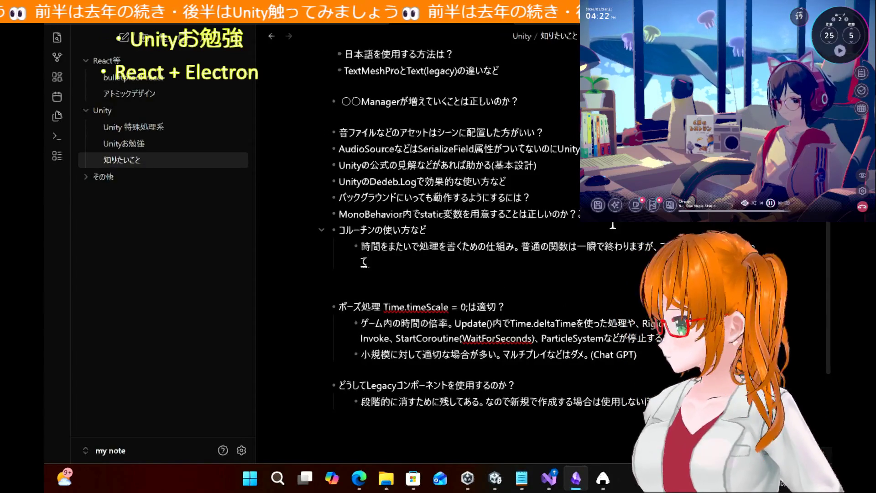
text(、あとは)
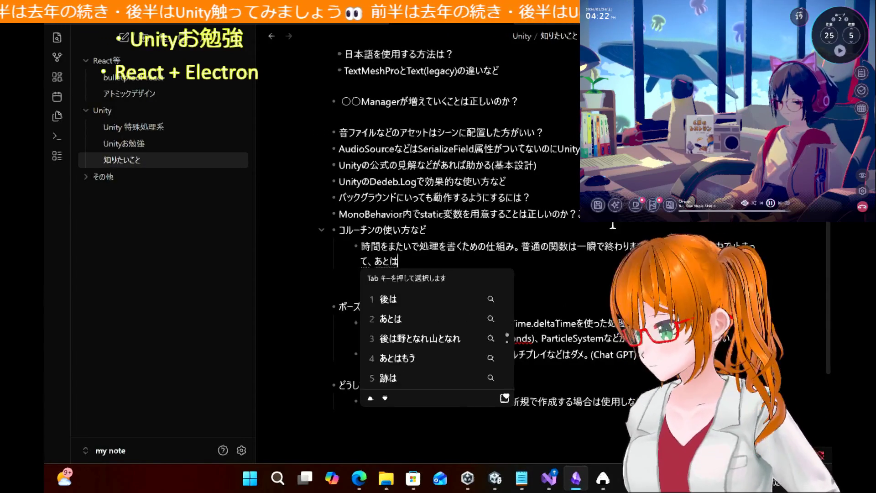
key(BackSpace)
text(でつじき)
key(space)
key(space)
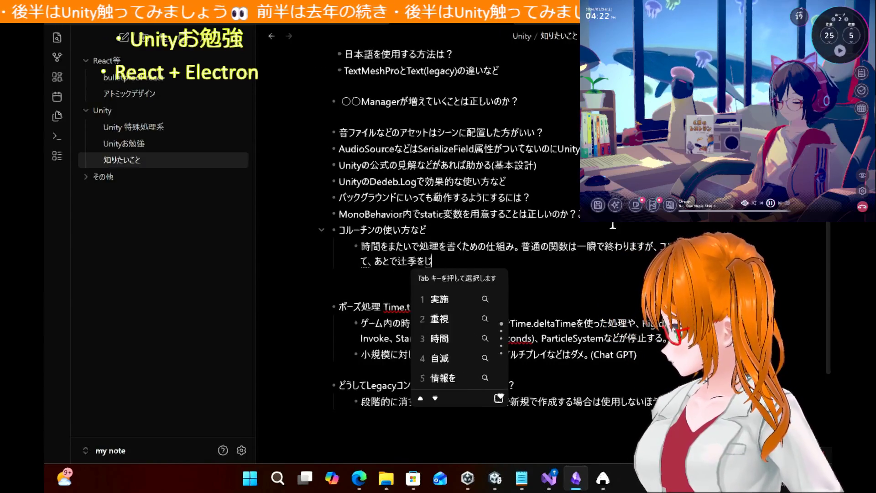
key(BackSpace)
text(季を)
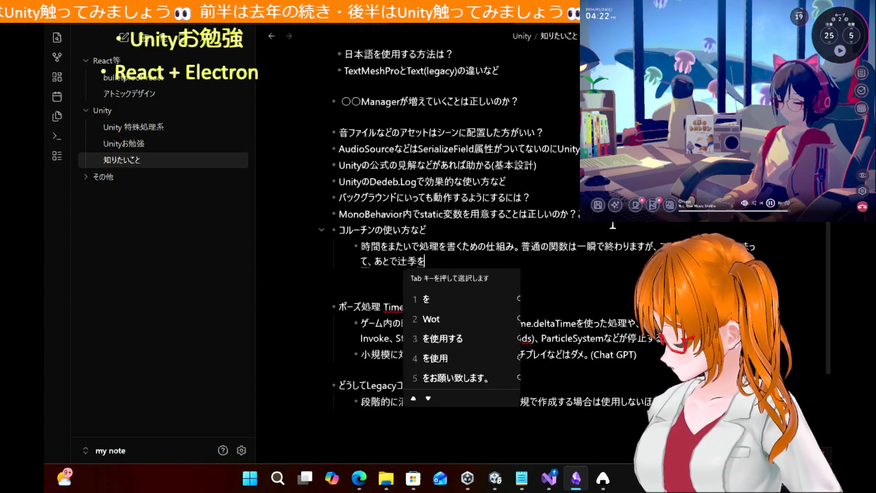
key(BackSpace)
key(BackSpace)
key(BackSpace)
text(つづ)
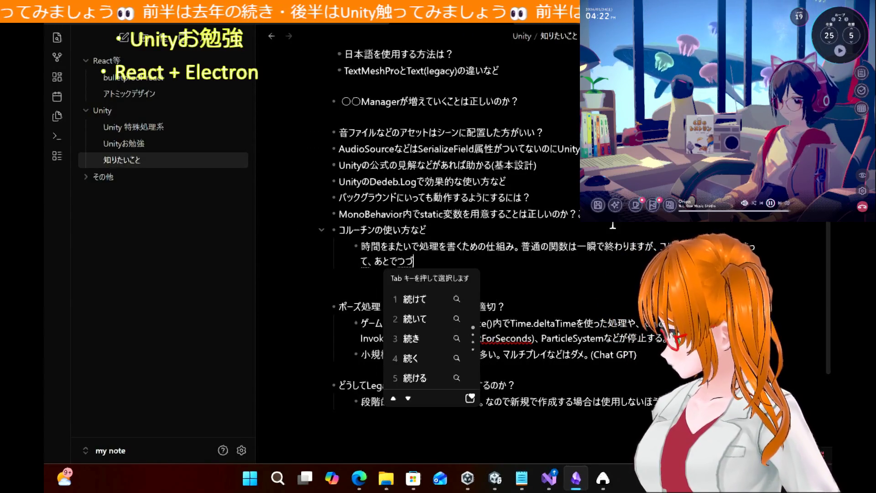
text(き)
key(space)
text(ikkousimasu.)
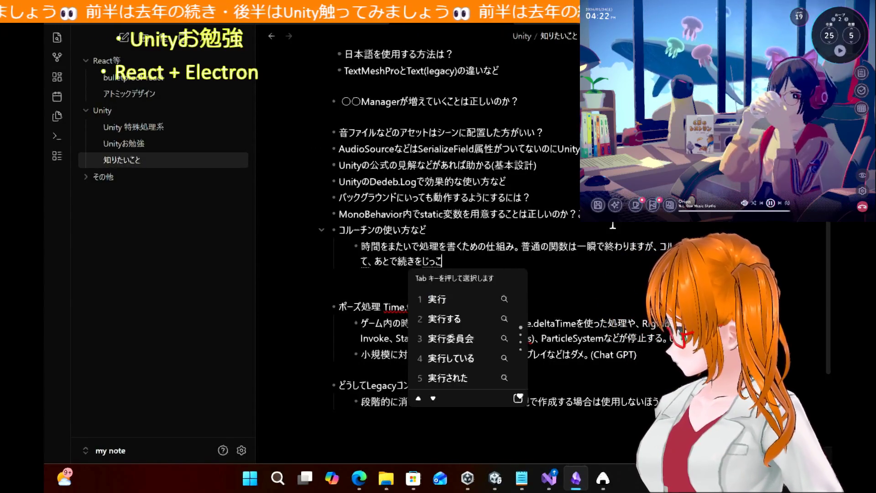
key(Return)
key(Return)
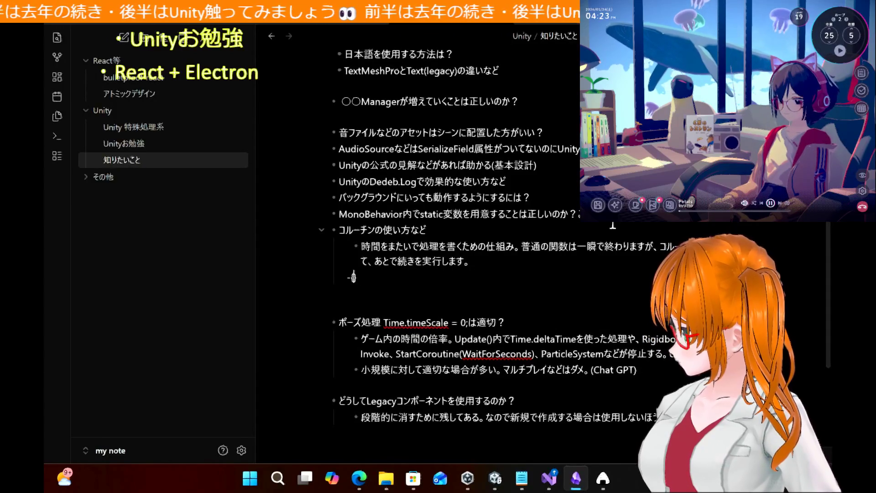
key(BackSpace)
Step: Start a csharp code block whose first line is StartCoroutine(test());
key(Tab)
text(```c)
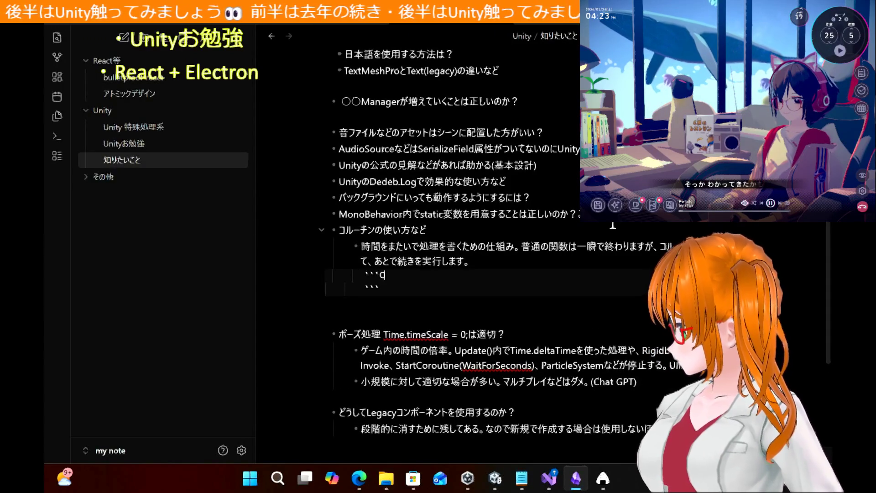
text(har)
key(BackSpace)
key(BackSpace)
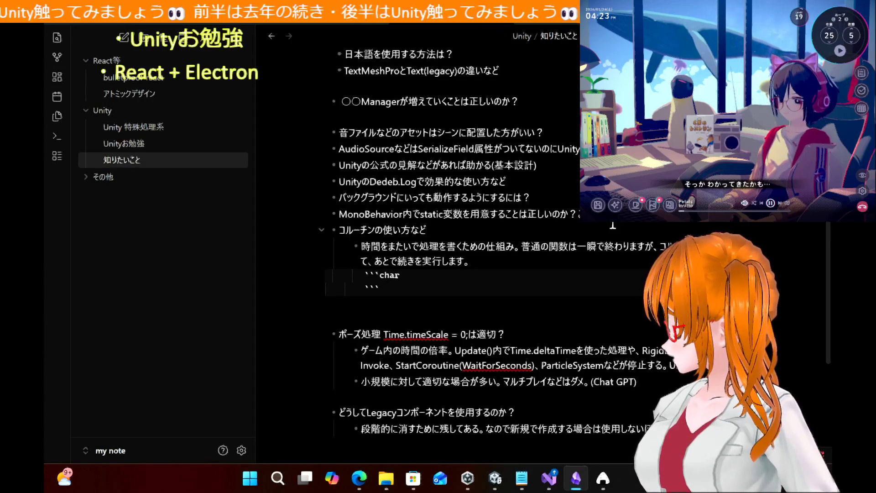
key(BackSpace)
text(sharp)
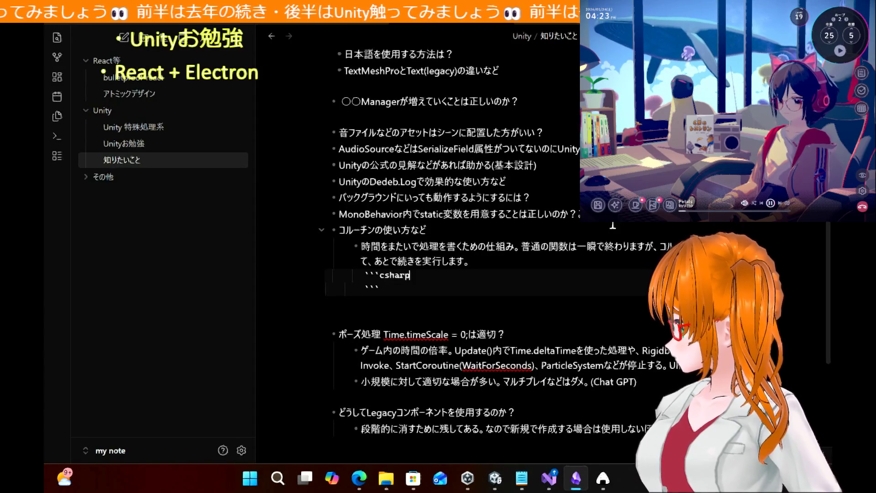
key(Return)
text(StartCon)
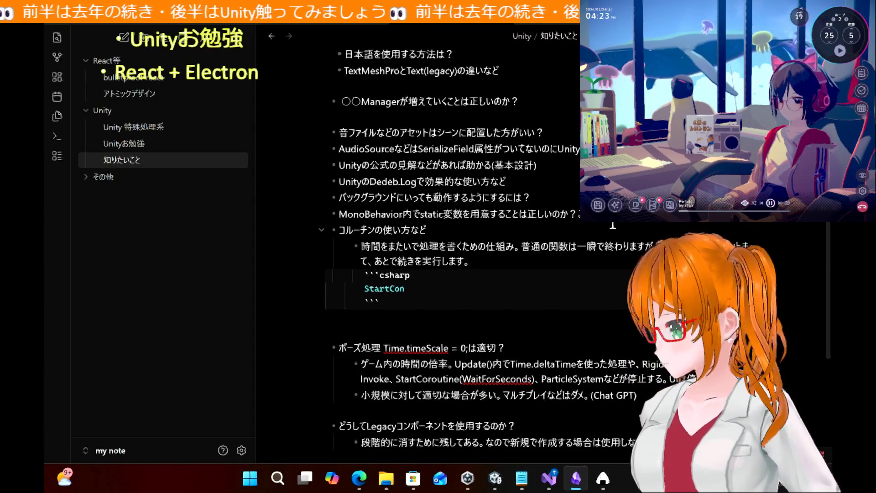
key(BackSpace)
text(ro)
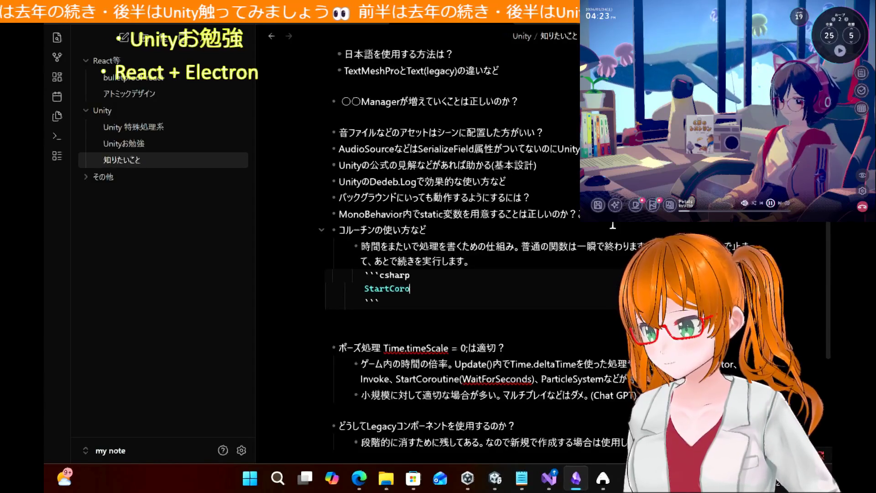
text(utine(test());)
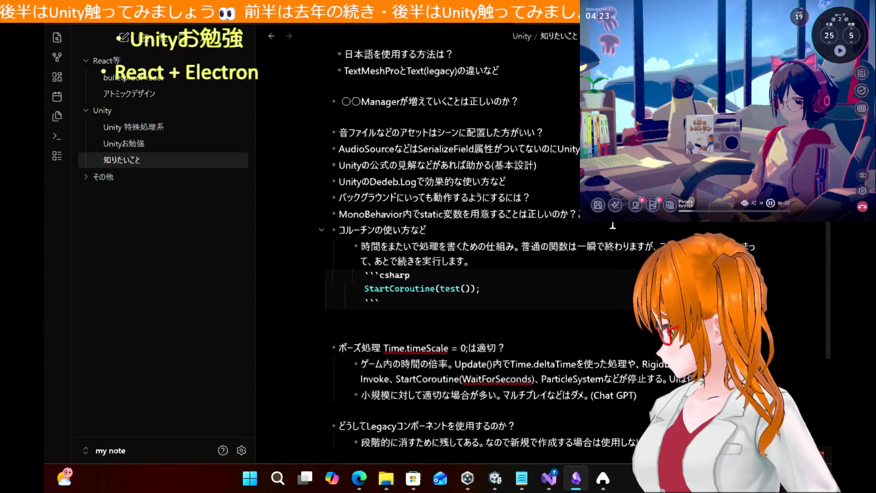
key(Return)
key(Return)
Step: Declare IEnumerator test() with an empty pair of braces for its body
text(I)
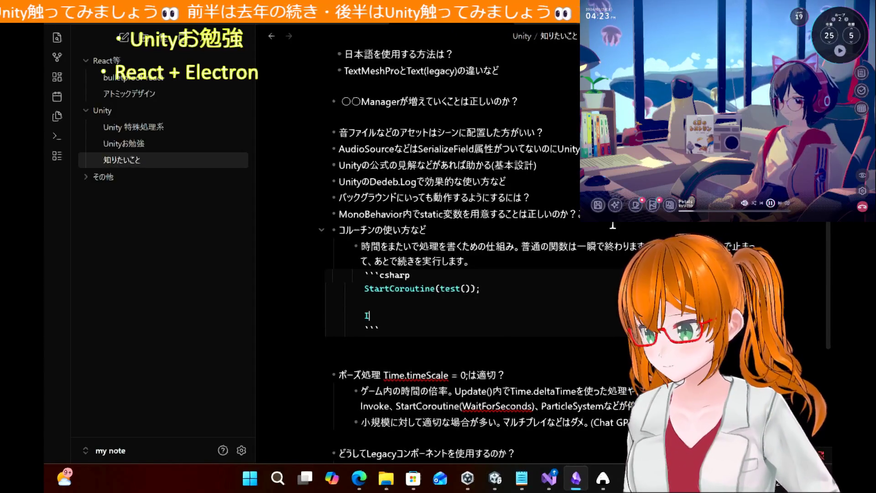
text(Enumerator T)
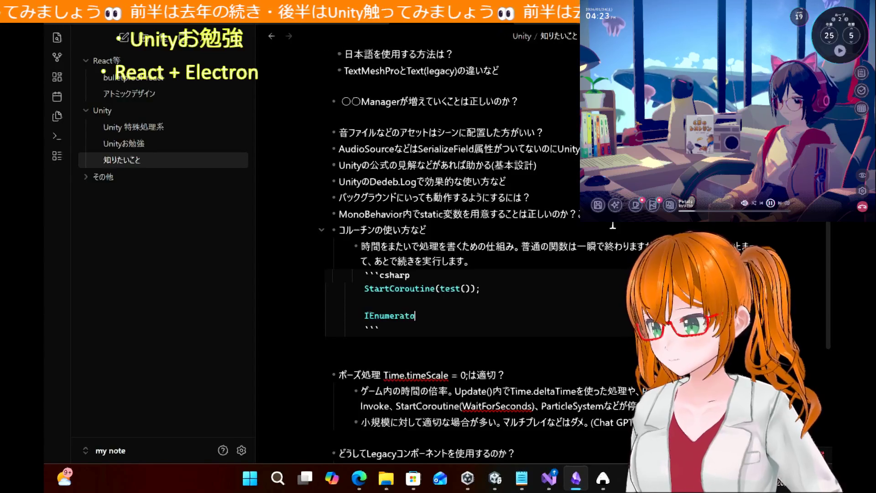
key(BackSpace)
text(test())
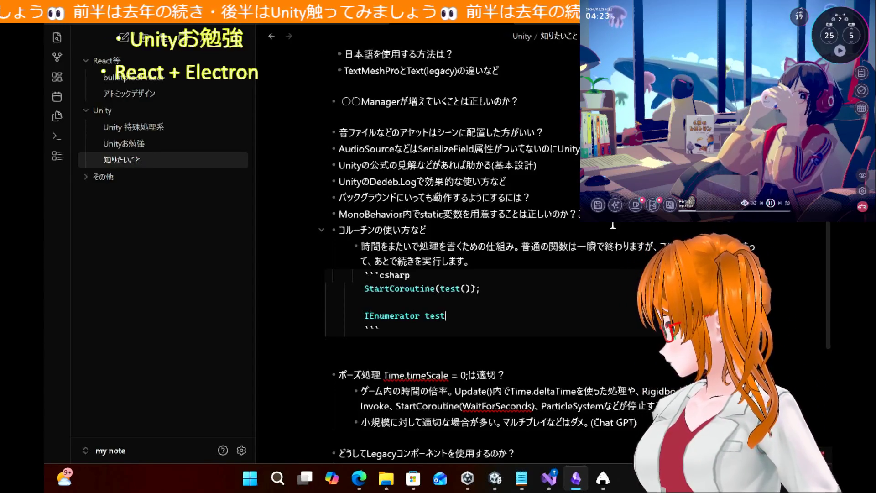
key(Return)
text({)
key(Return)
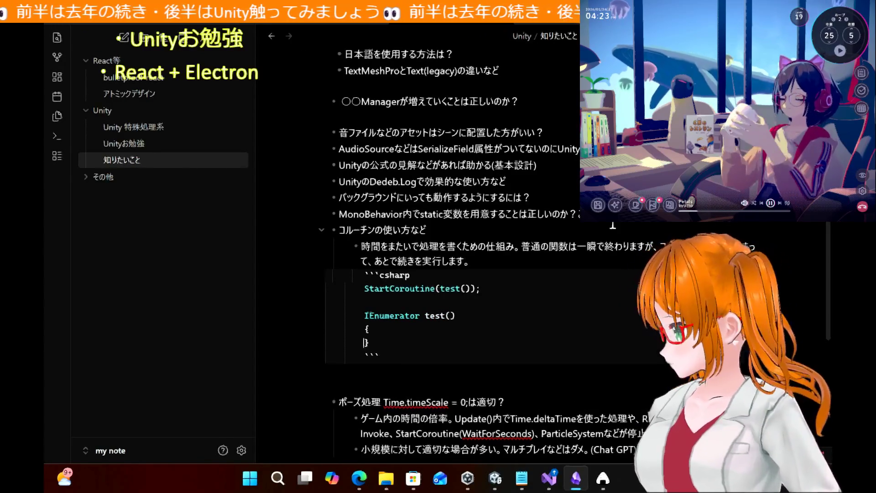
text(})
key(Up)
key(Return)
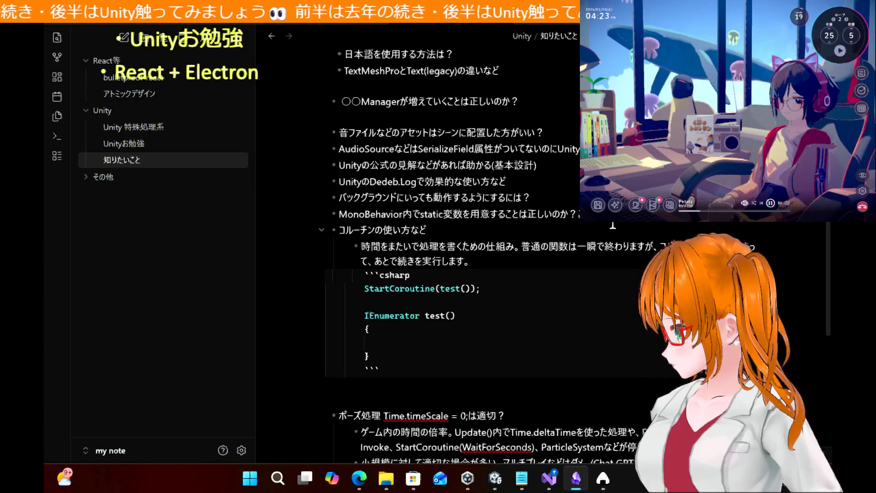
Step: Fill test() with yield return new WaitForSeconds(1f); and Debug.Log("1秒後"), then leave a blank line
text(ield return )
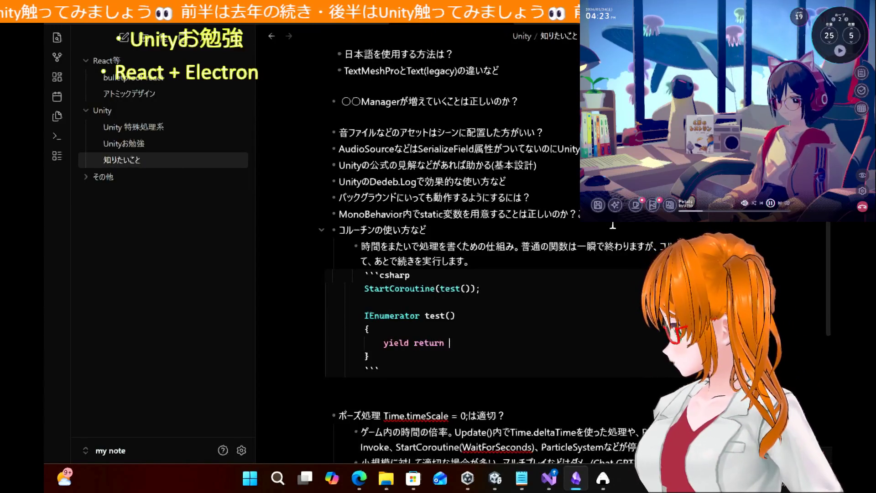
text(new WaitForSeco)
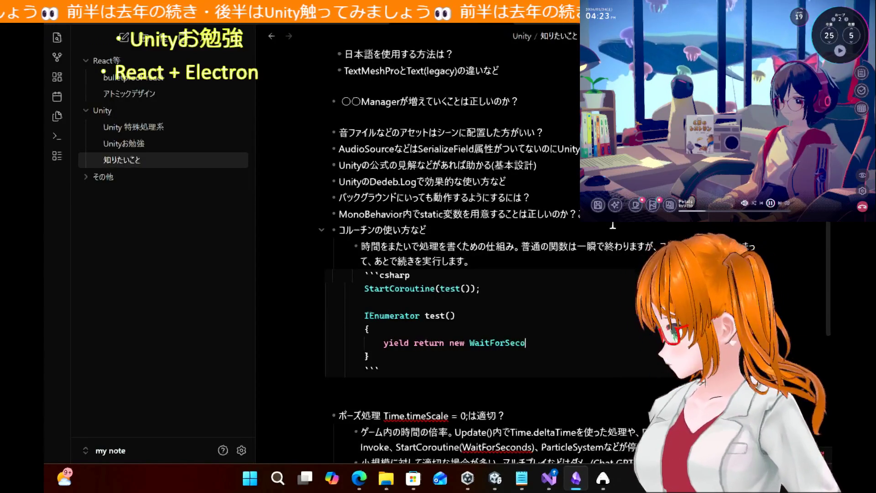
text(nds(1f);)
key(Return)
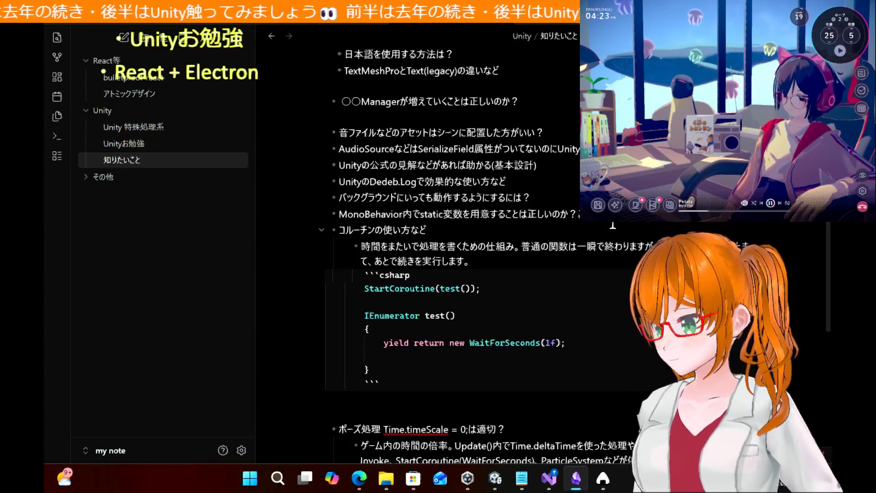
text(Debu)
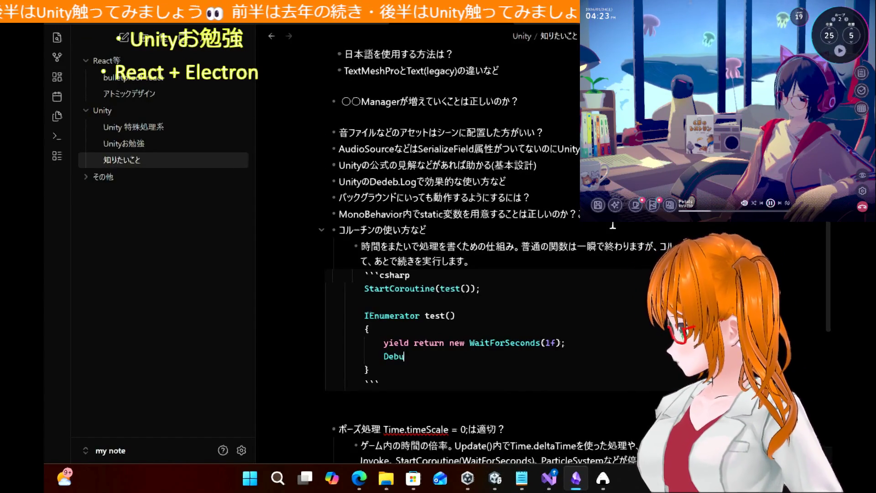
text(g.Log();)
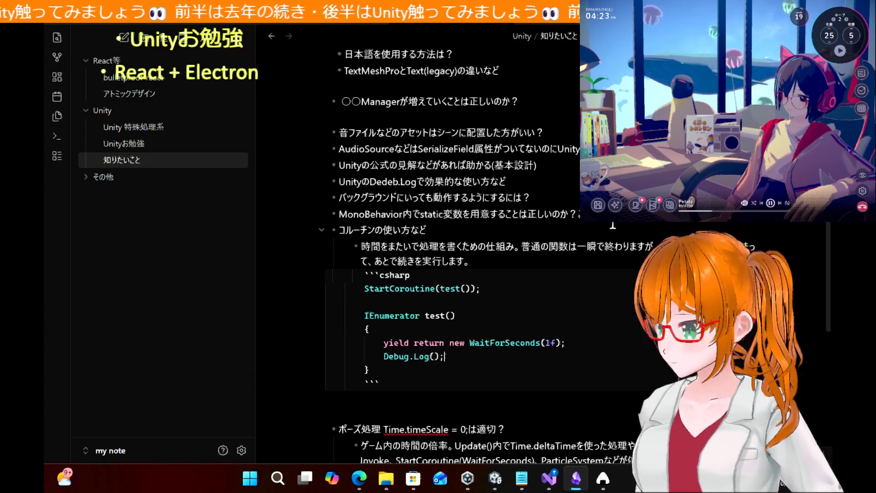
key(Left)
key(Left)
text(")
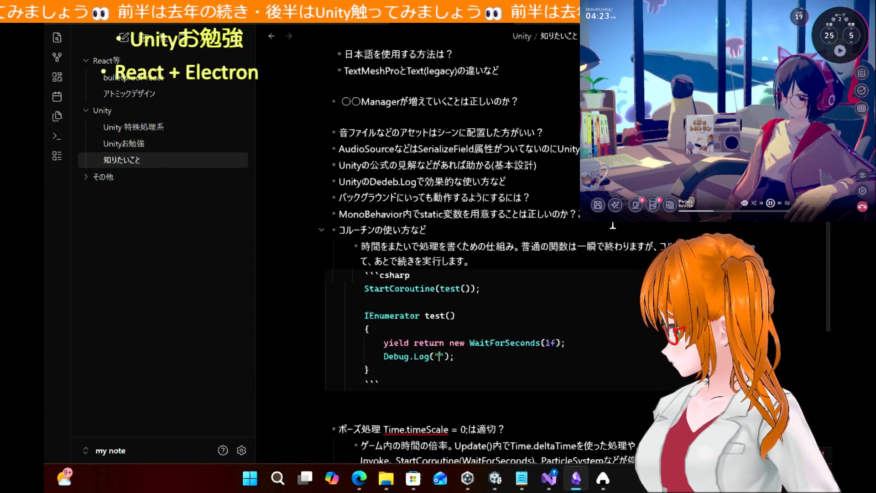
text(1秒後n)
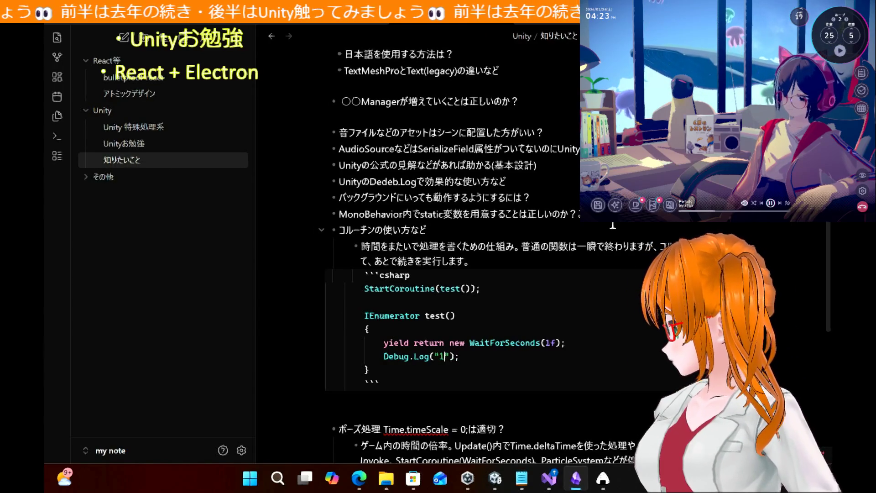
key(BackSpace)
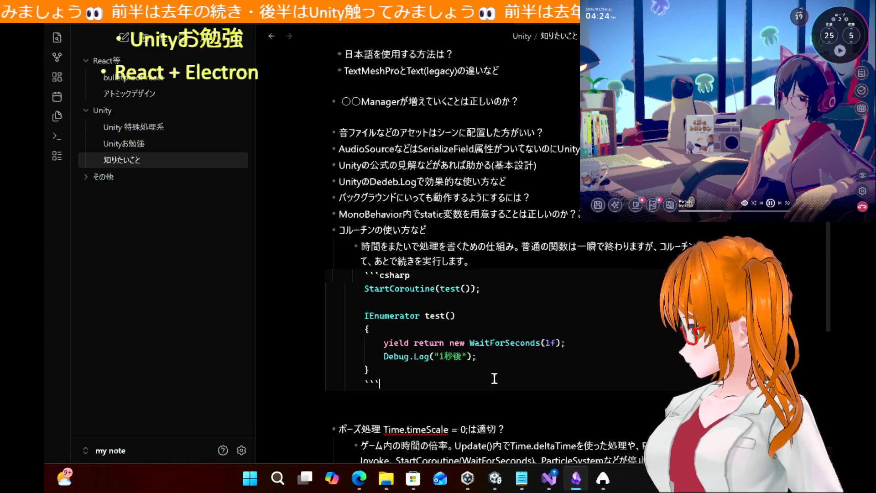
key(Return)
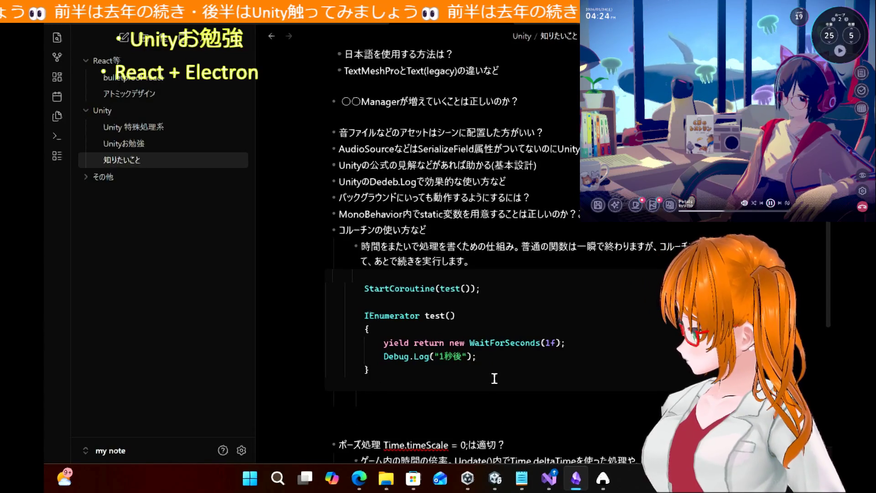
Step: Write the first numbered point: StartCoroutineで開始
text(1. )
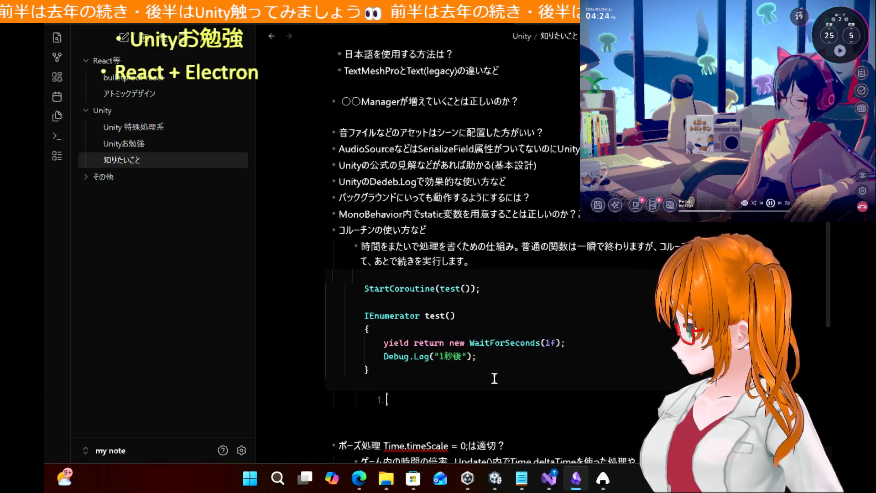
text(StartConu)
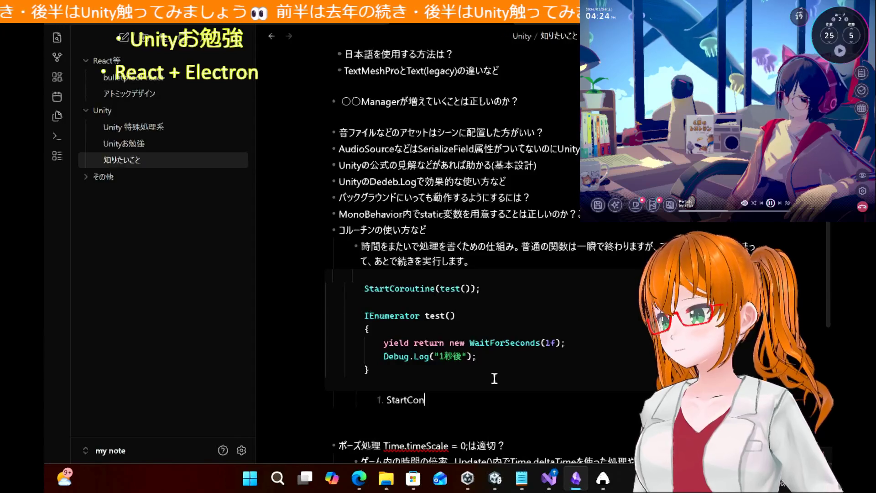
key(BackSpace)
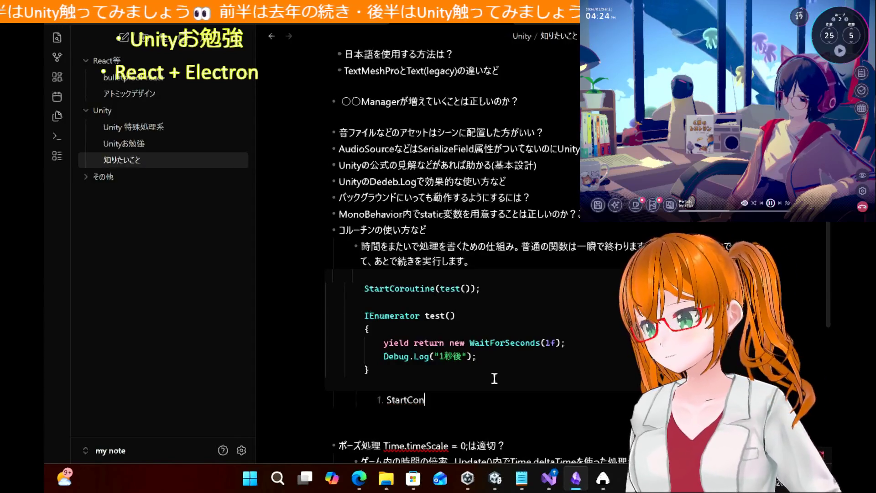
key(BackSpace)
text(r)
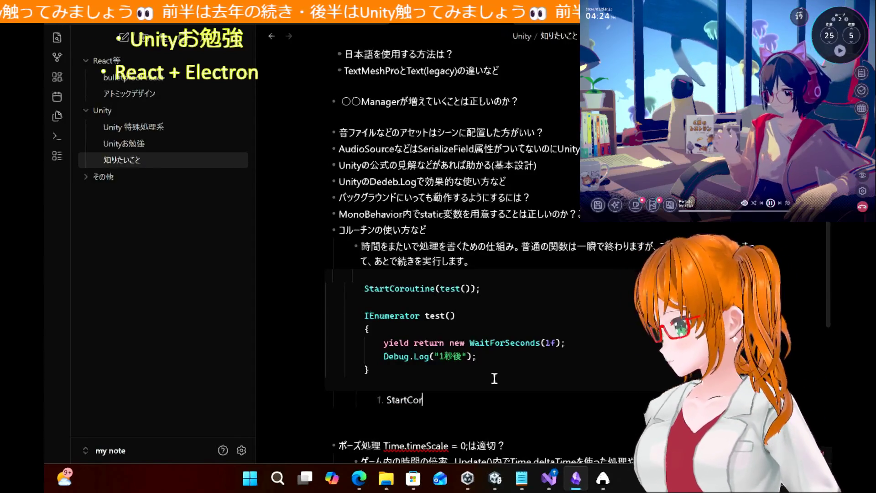
text(ou)
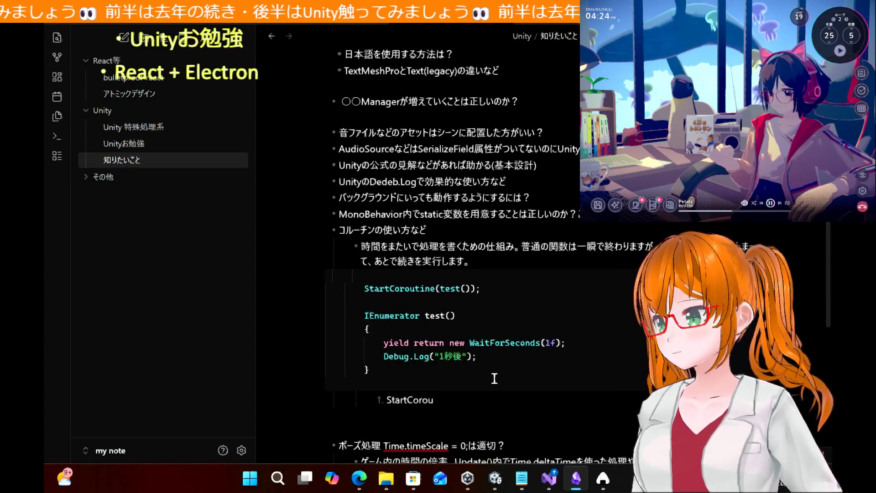
text(tineで)
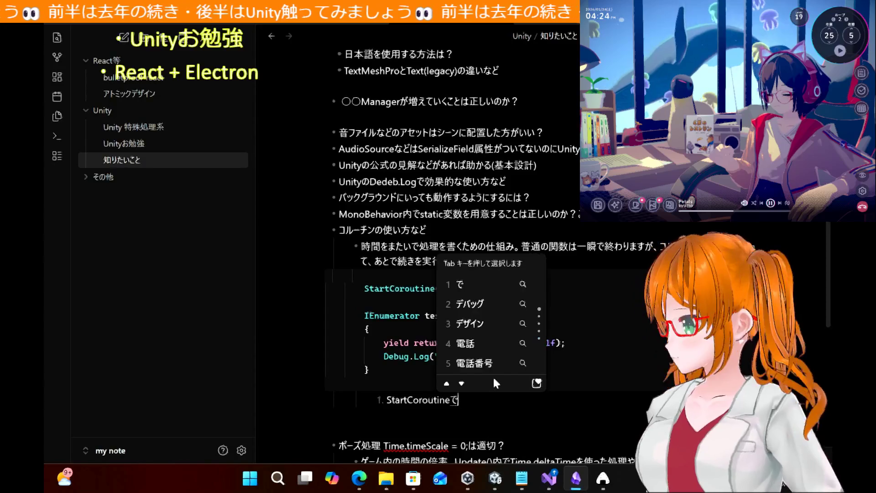
text(か¥い)
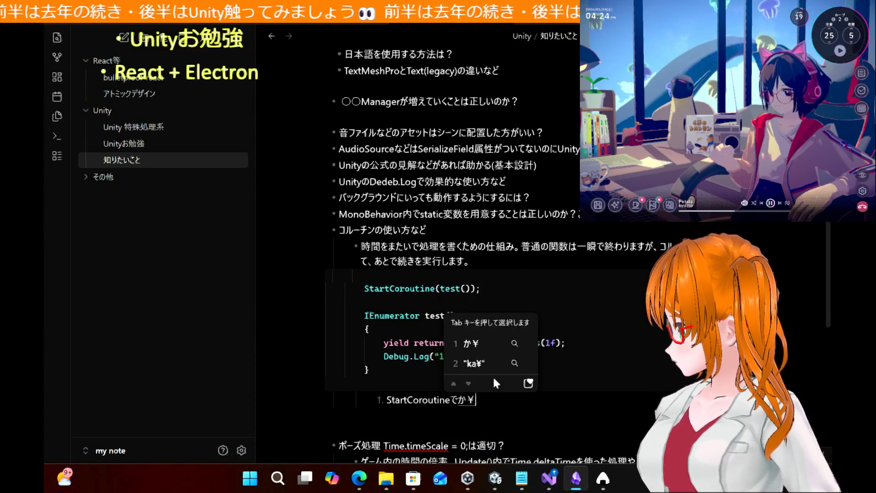
key(BackSpace)
key(BackSpace)
text(い)
key(Tab)
key(Tab)
key(Tab)
Step: Add the second numbered point: yield return で一旦ストップ
key(Return)
key(Return)
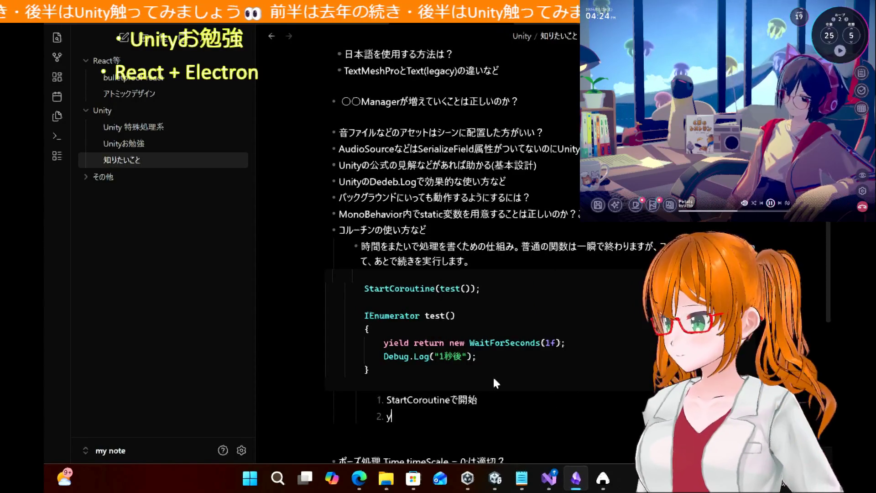
text(yei)
key(BackSpace)
key(BackSpace)
text(ie)
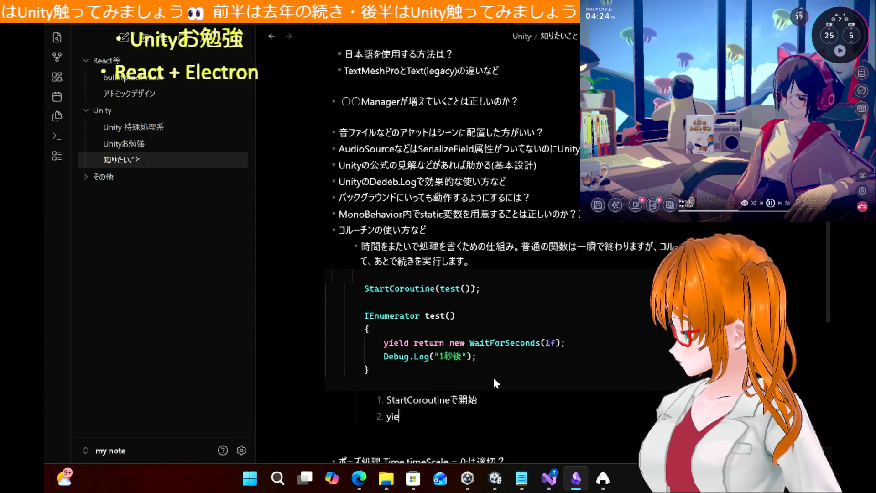
text(ld)
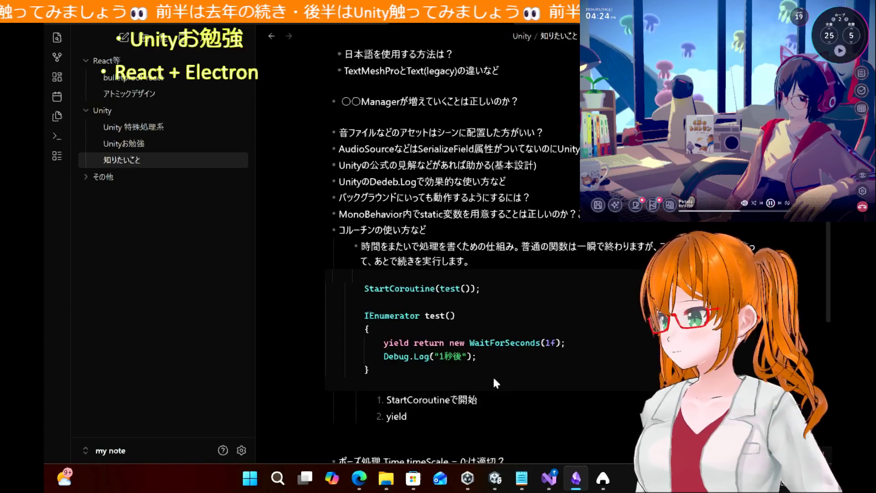
text( return で)
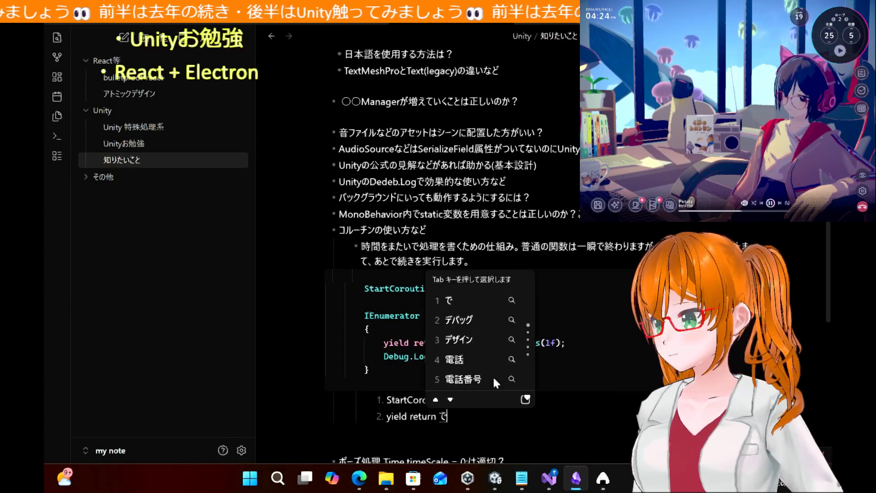
text(いっ)
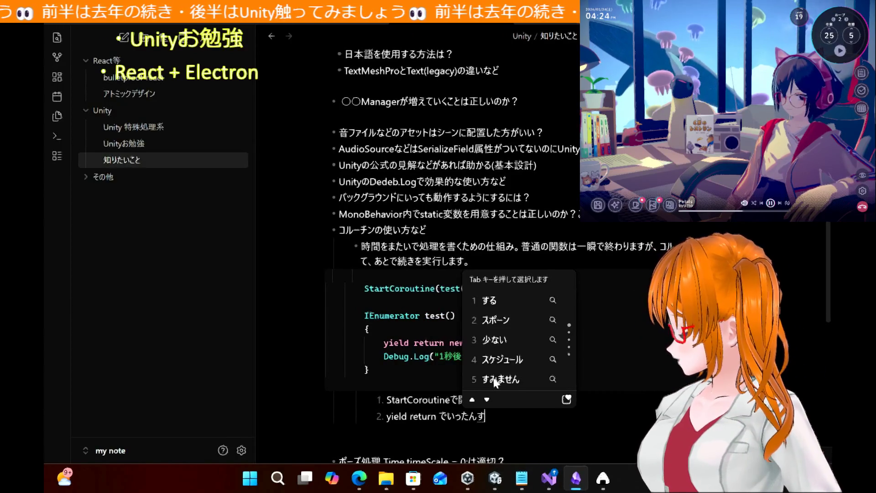
text(たん)
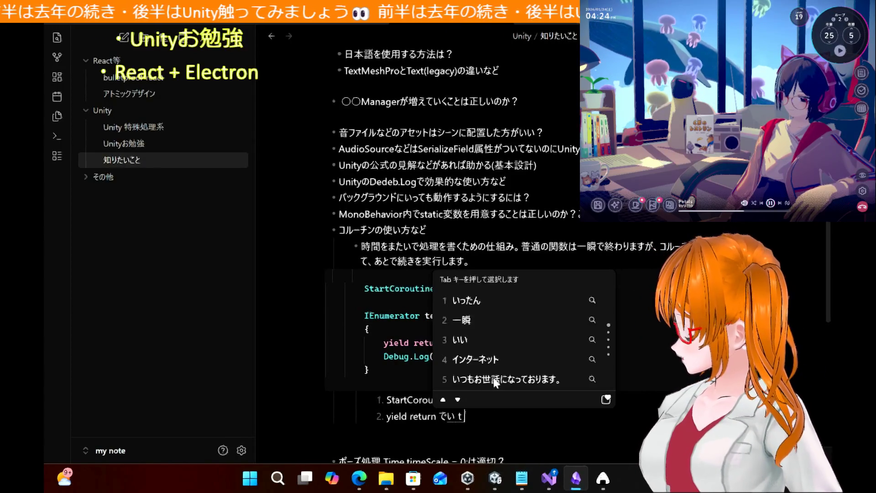
key(space)
key(space)
key(Return)
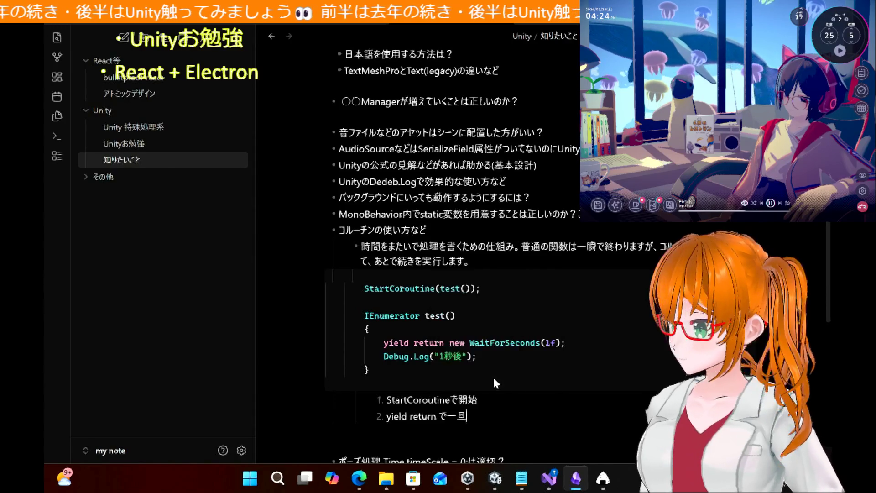
text(すとっぷ)
key(Tab)
Step: Add the third point 指定時間後に続きが実行される and adjust the blank lines above the coroutine bullet
key(Return)
key(Return)
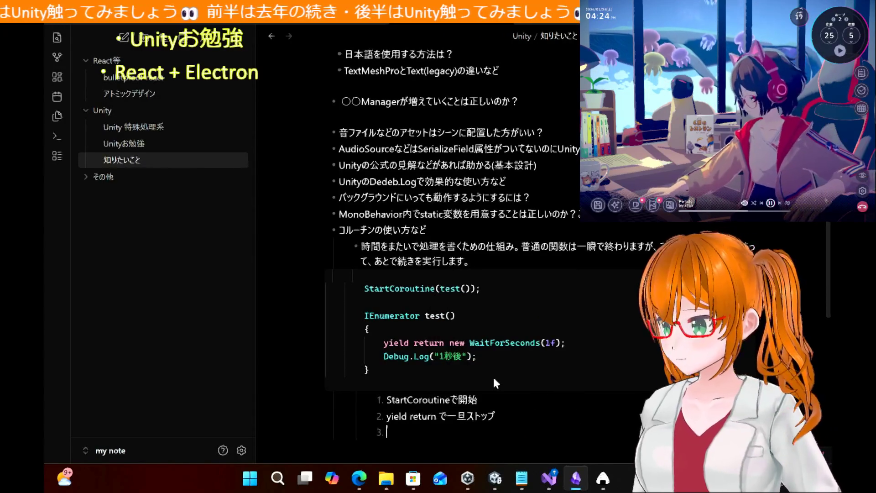
text(si)
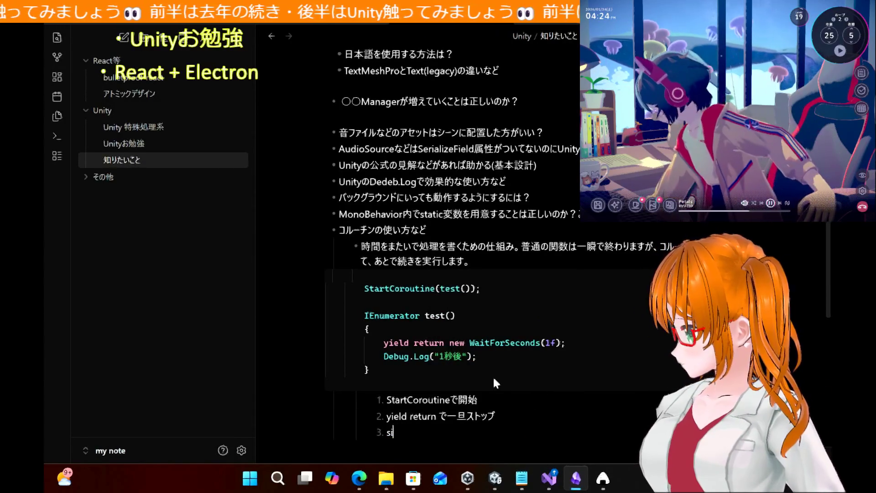
text(hiteijikan)
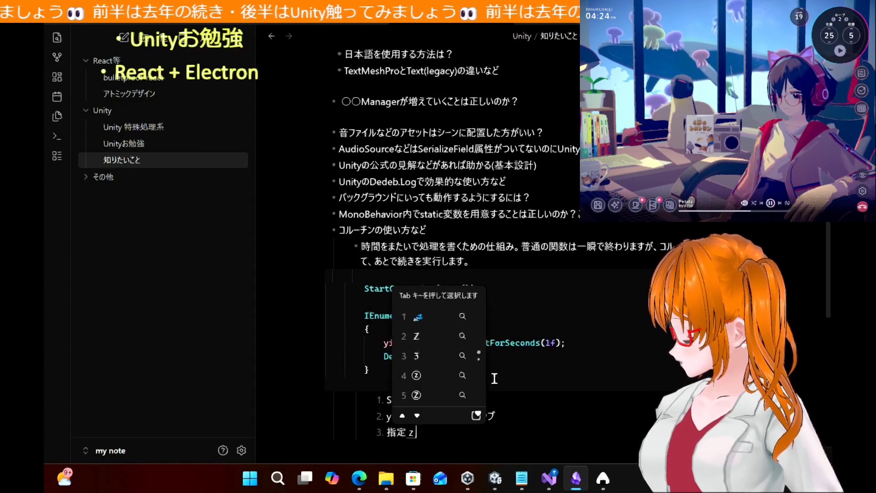
text(ngoni)
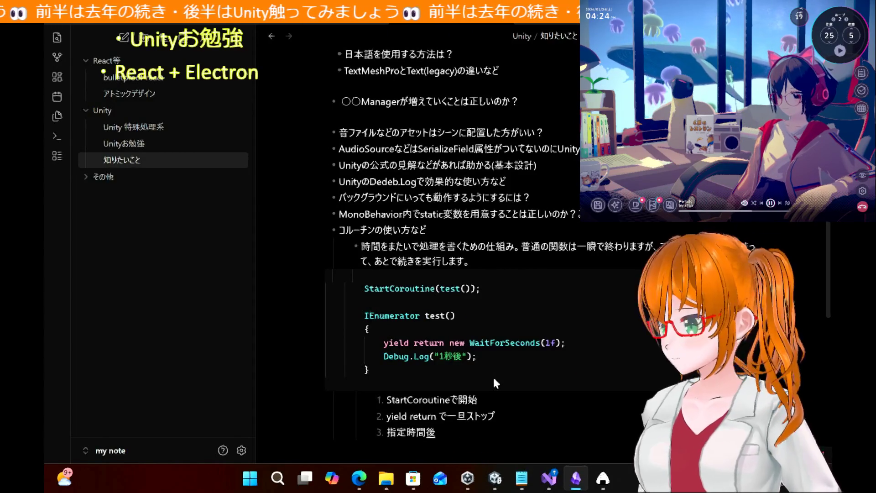
text(tsudukiga)
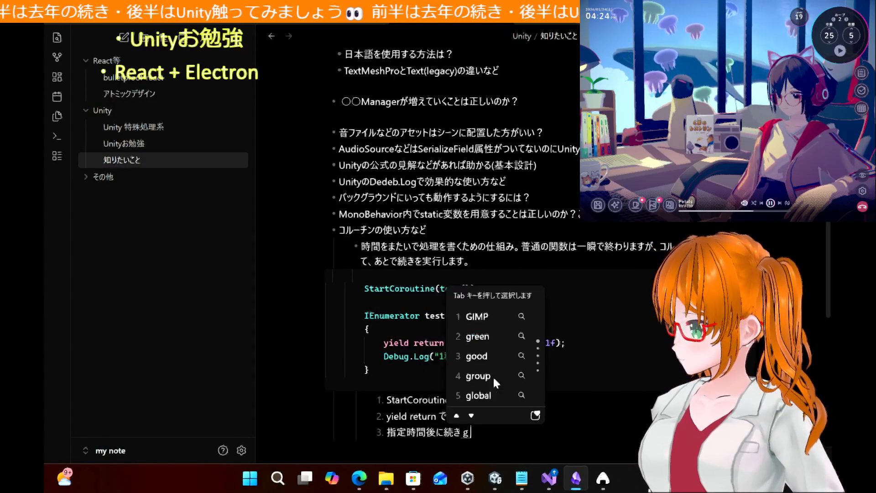
text(zikkousa)
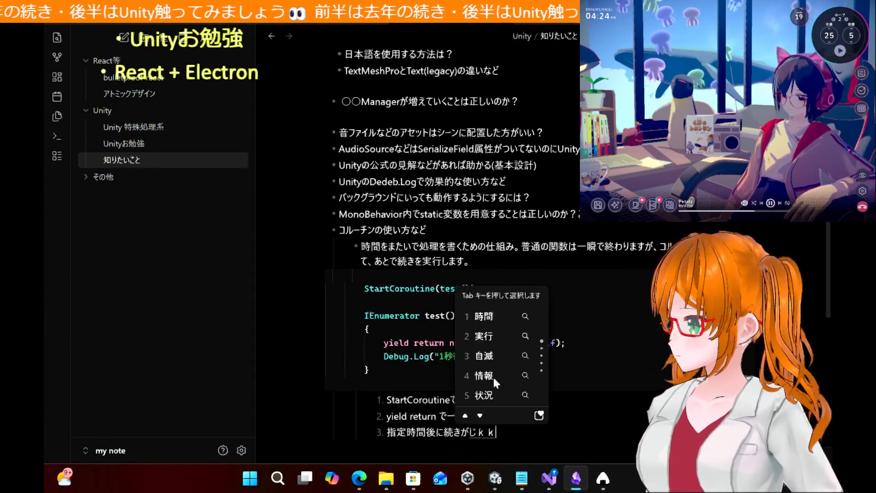
text(reru)
key(Return)
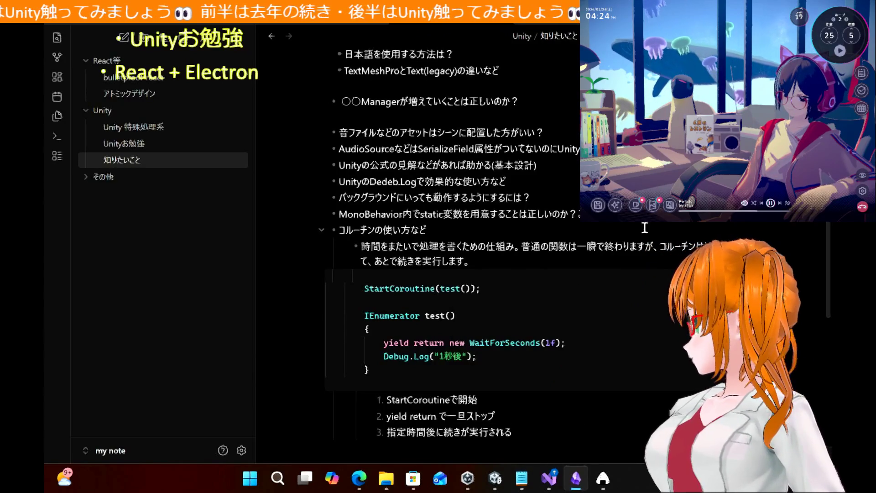
key(Return)
key(Return)
key(Return)
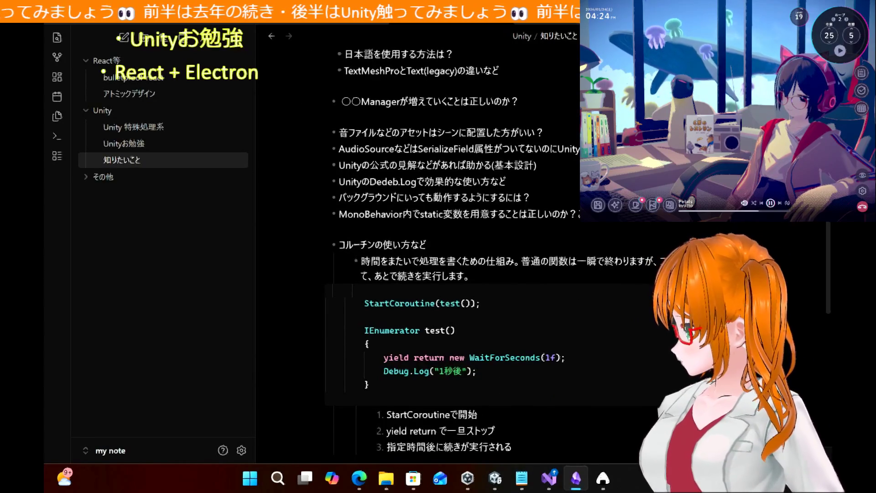
key(BackSpace)
key(BackSpace)
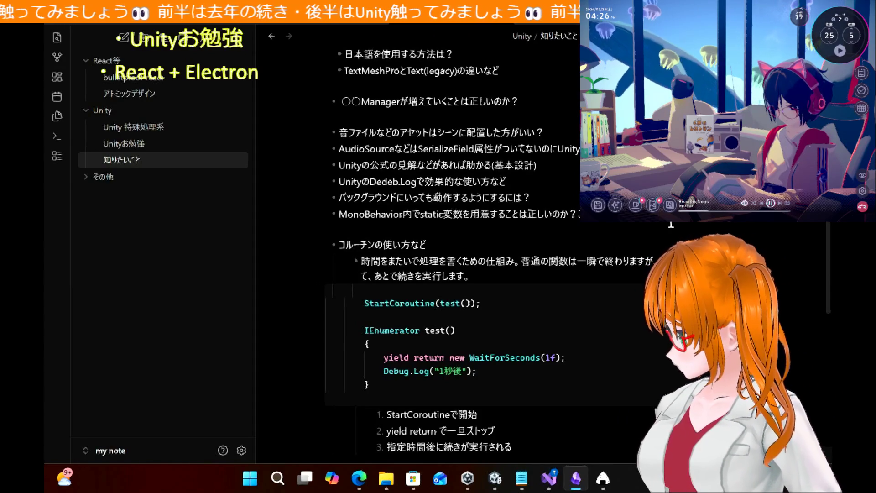
Step: Add an indented sub-bullet 'シングルトン。' under the MonoBehavior static-variable question
key(Tab)
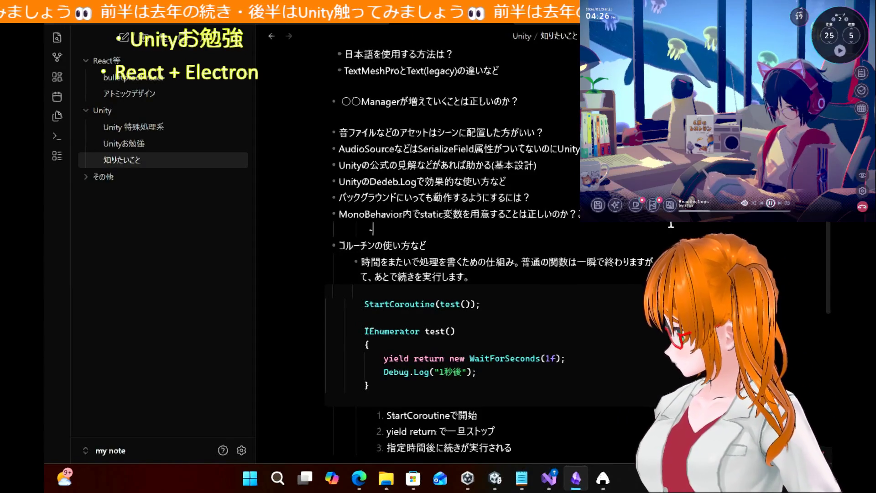
key(shift+Tab)
key(Tab)
text(-)
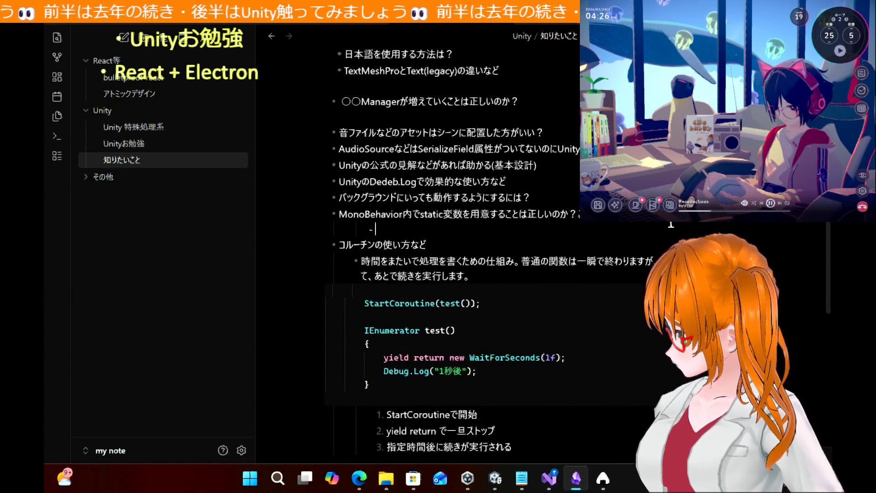
text(ngu)
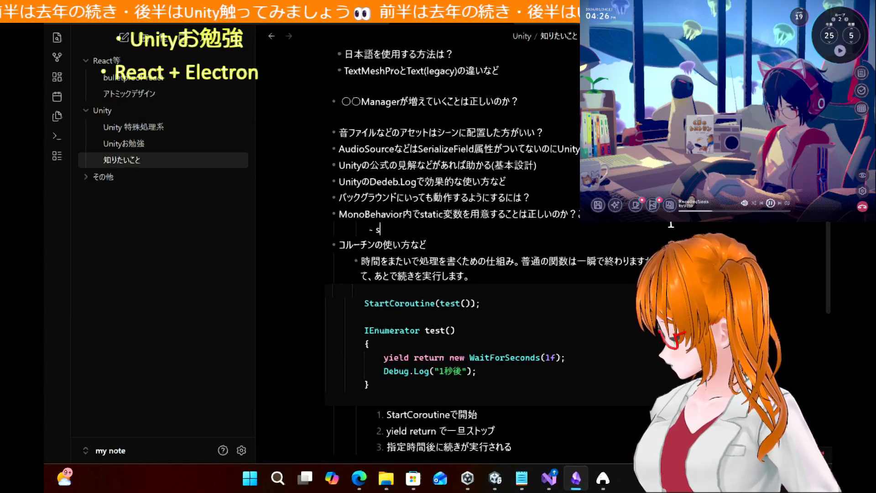
text(ruton)
key(Return)
text(.)
key(Return)
key(Return)
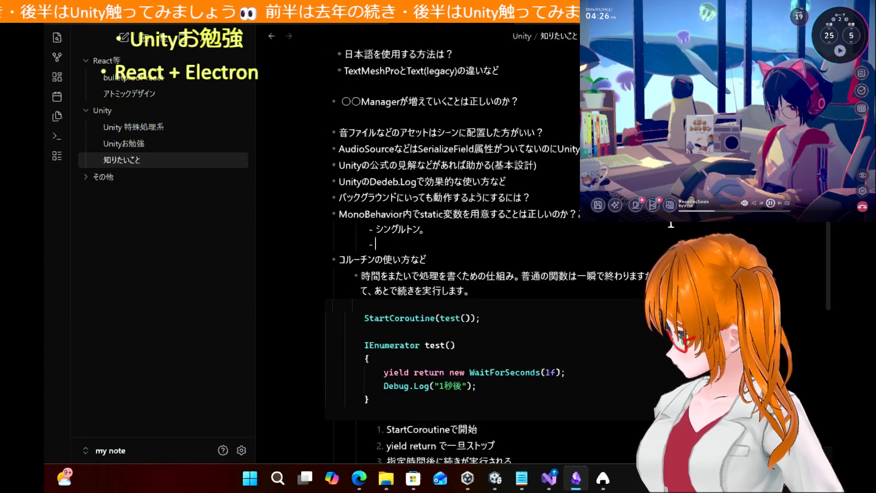
Step: Begin the next sub-bullet with 'アプリ終了まで再生成されないなど'
text(si)
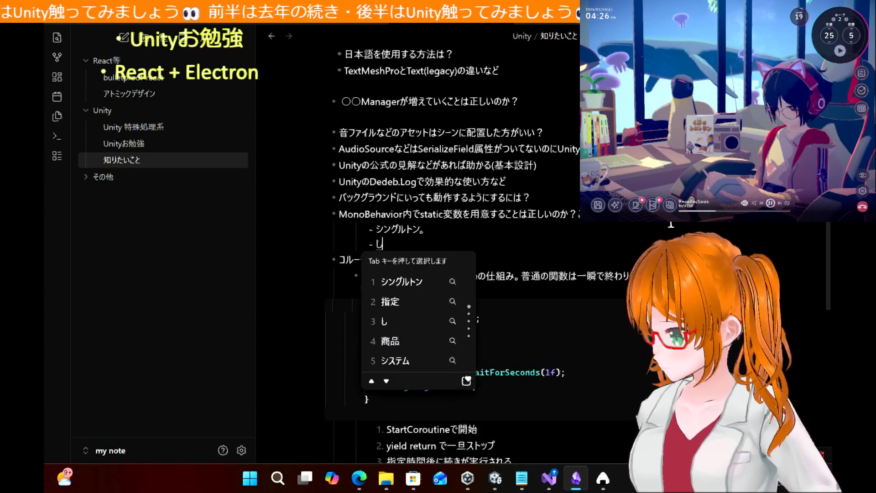
key(BackSpace)
text(me)
key(BackSpace)
text(apurishuur)
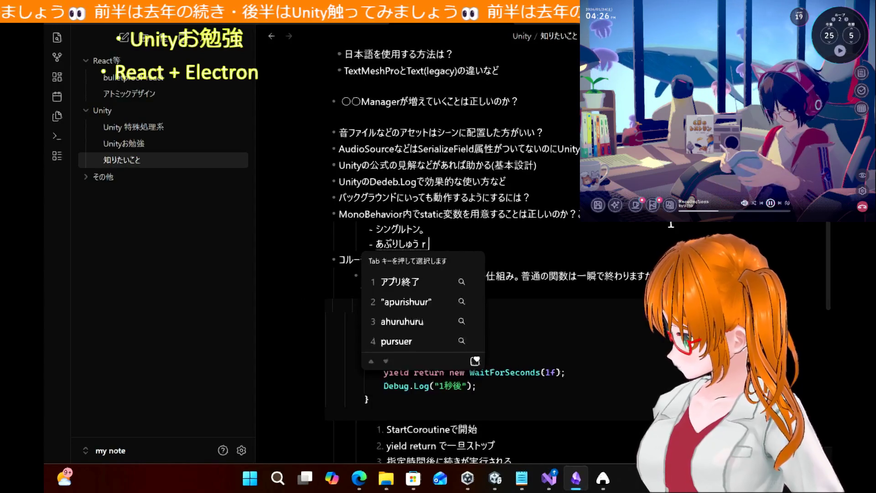
key(BackSpace)
key(Tab)
text(made)
key(Return)
text(s)
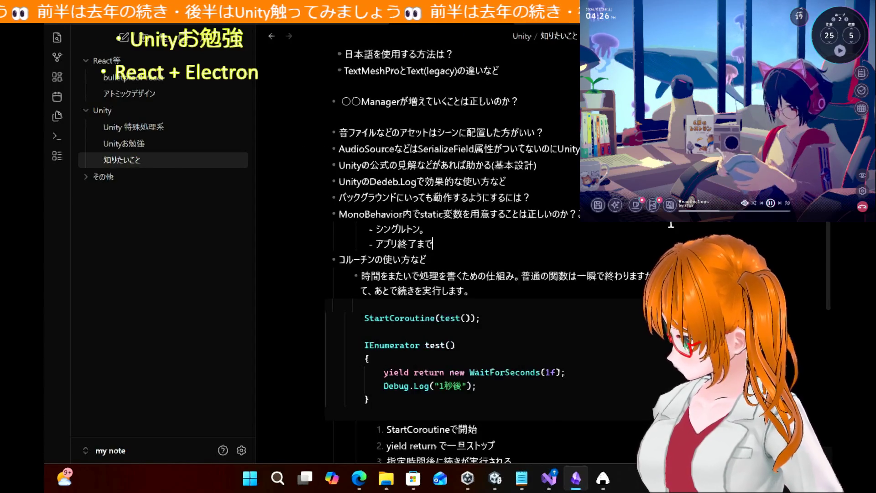
text(aiseis)
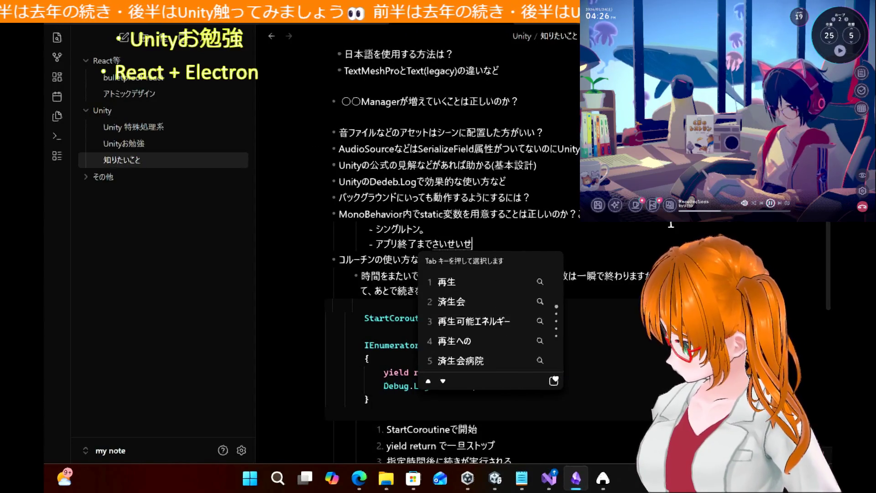
key(Tab)
text(arenaina)
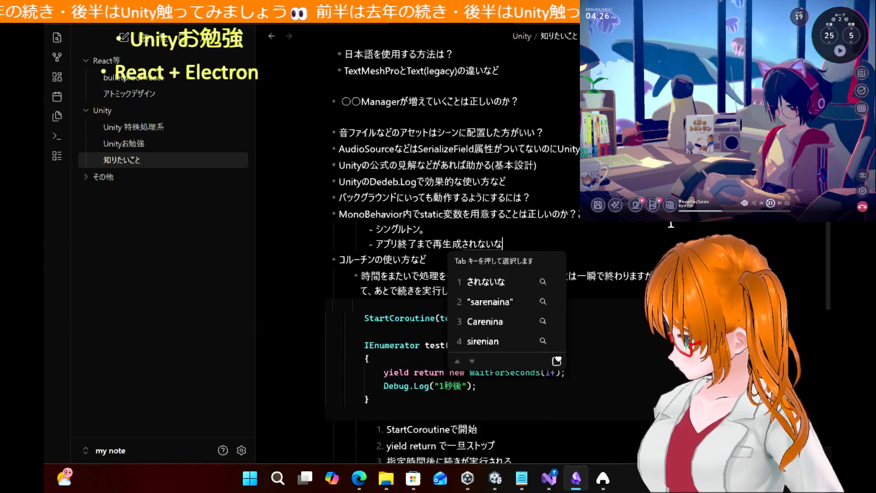
text(do)
key(Return)
Step: Finish it with 'シングルトンの副作用に注意し適切に使用する' and add blank lines around the notes
text(shinguru)
key(Tab)
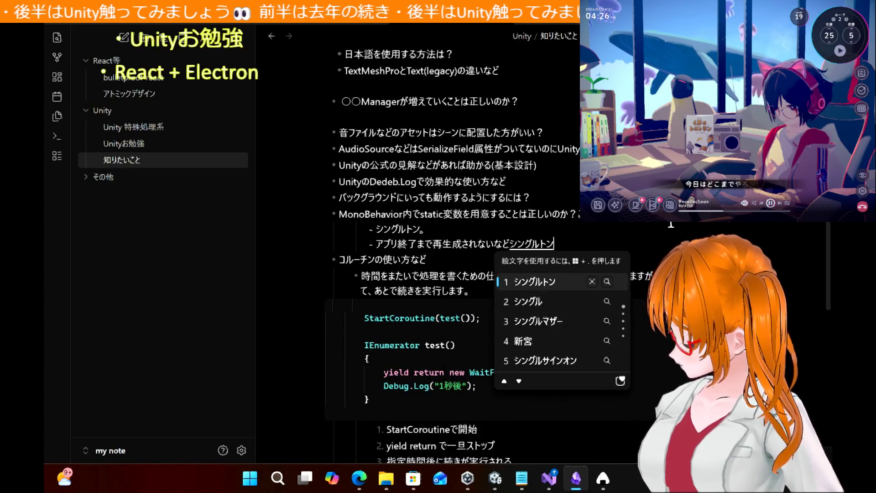
text(no)
key(Return)
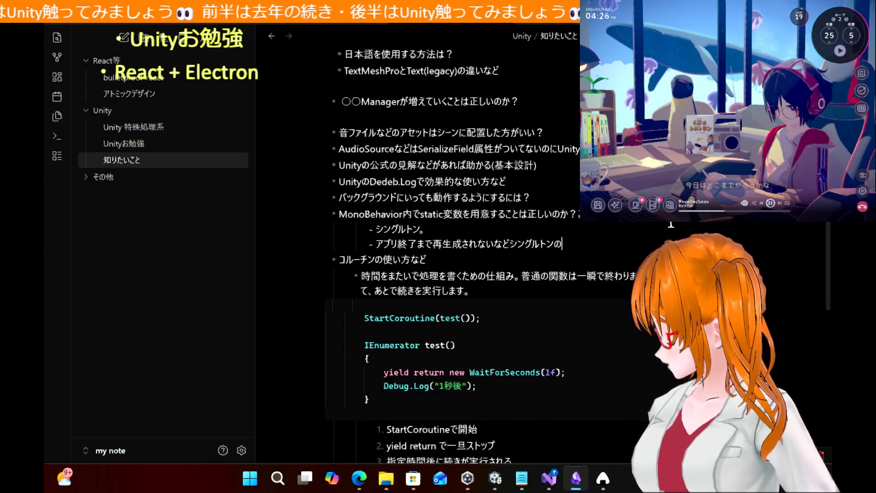
text(fukusayou)
key(space)
text(nityuuisi)
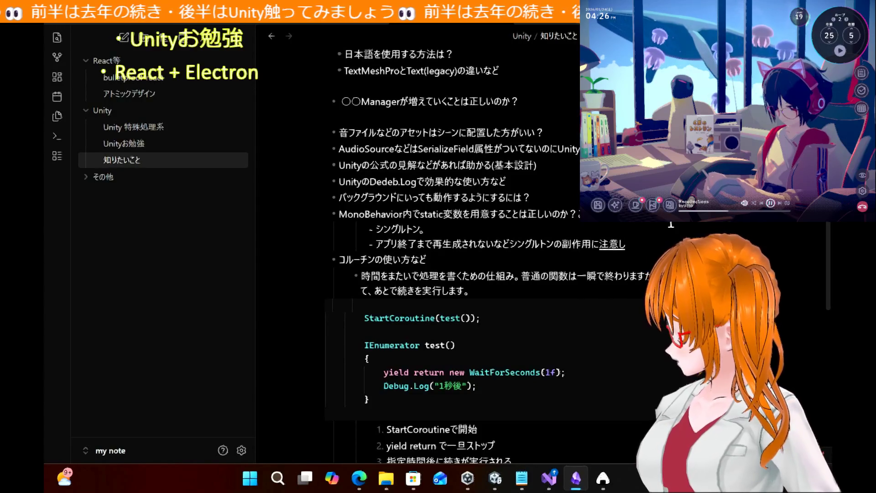
text(,)
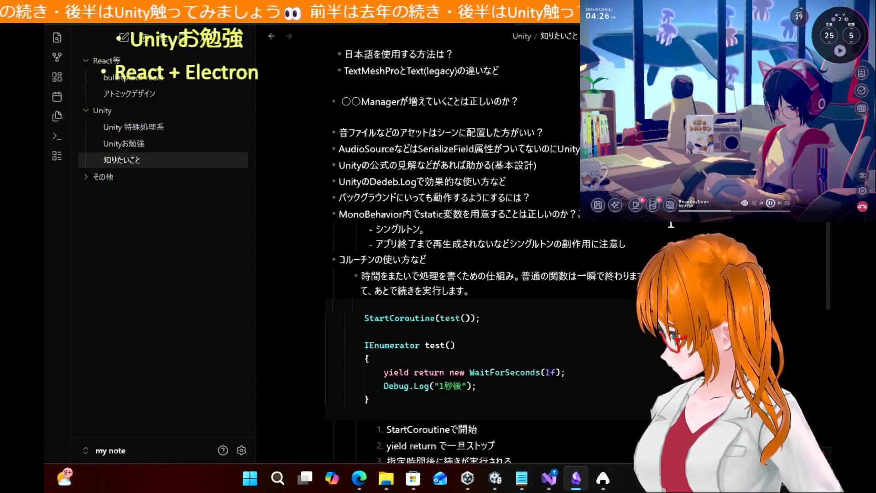
text(teu)
key(space)
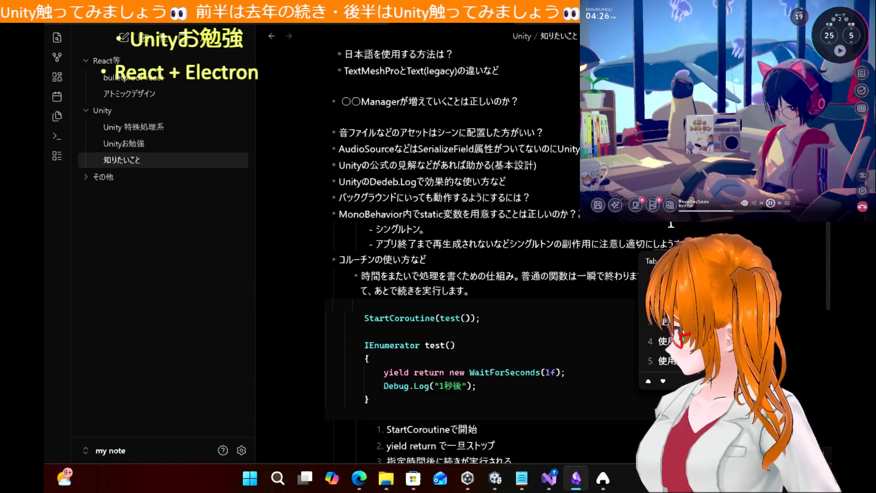
key(space)
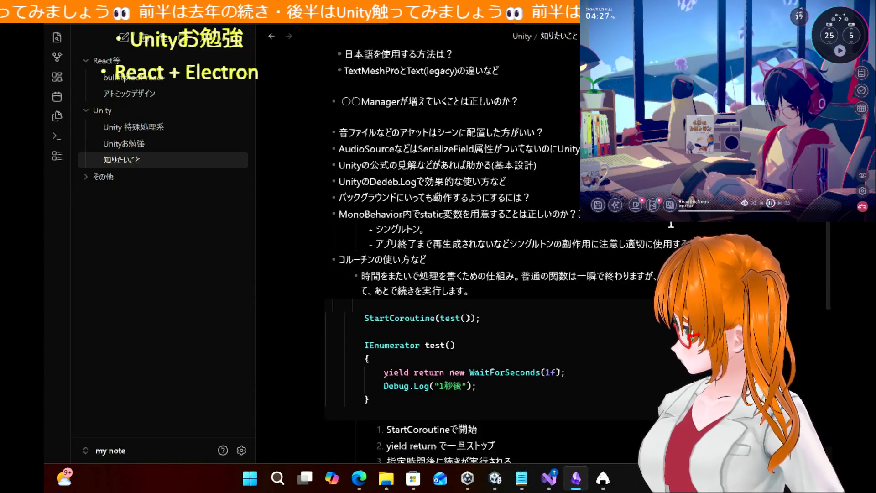
text(ru)
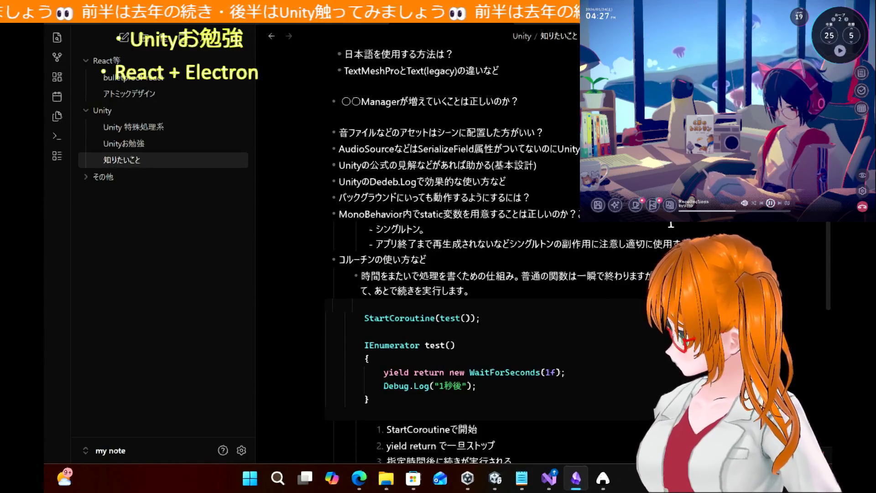
key(Return)
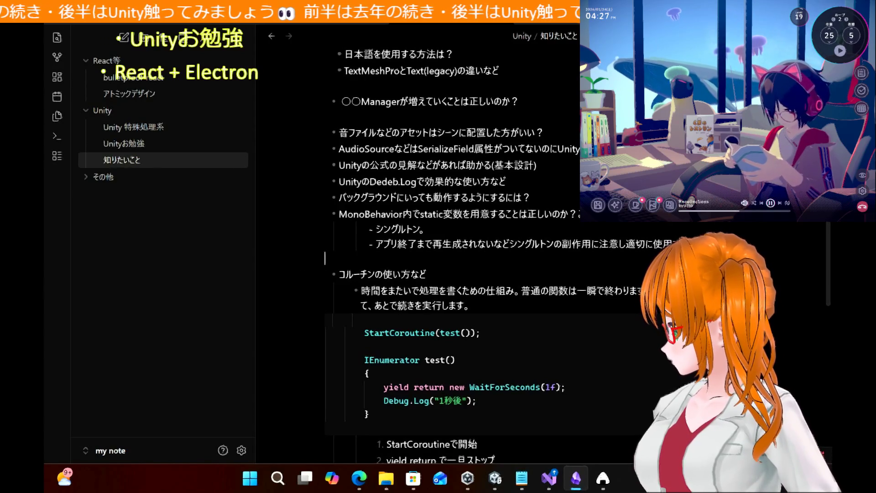
key(Return)
key(Return)
key(Return)
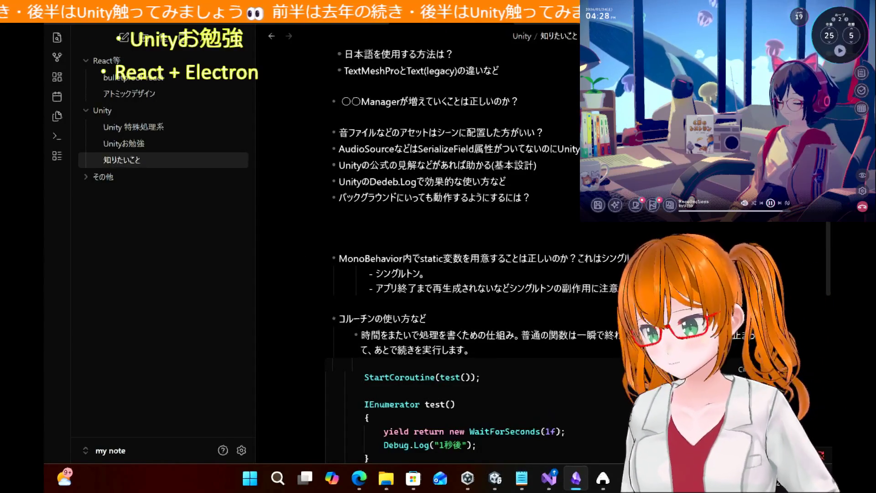
click(505, 181)
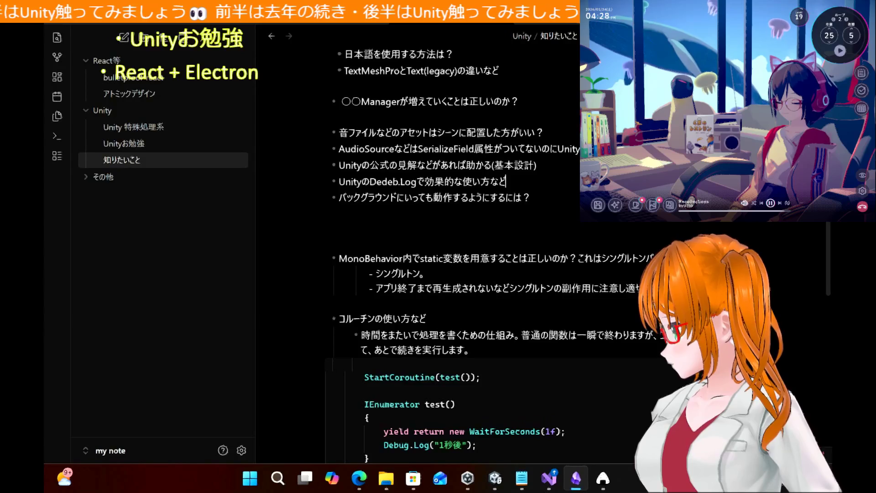
Step: Add a PC sub-bullet under the background question: だいたい可能, Run In Background
key(Return)
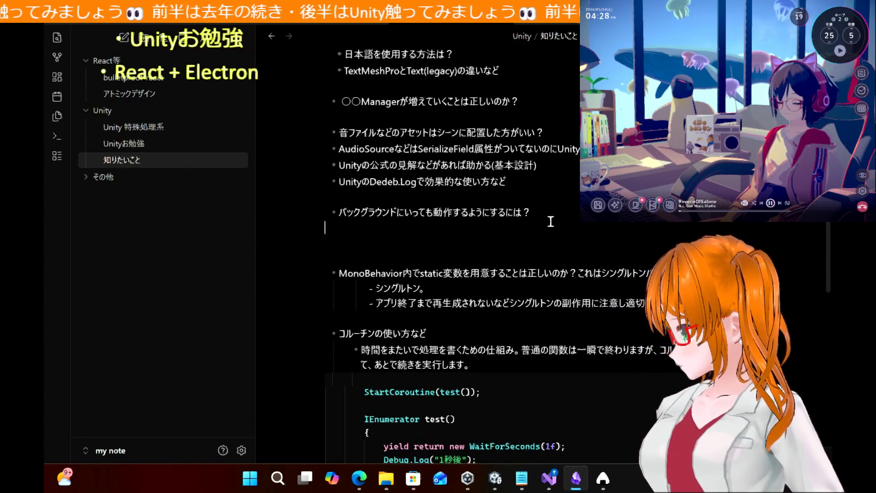
key(Return)
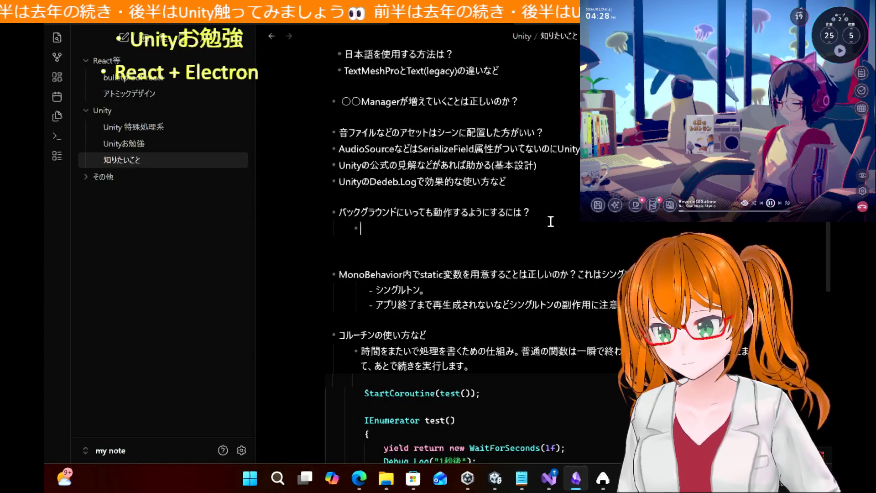
text(PC:)
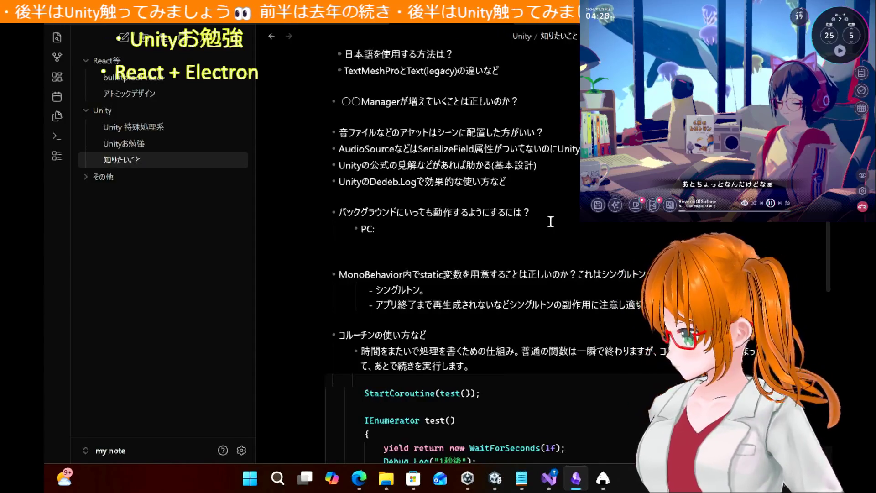
text(aitai)
key(Return)
text(kanou)
key(space)
key(Return)
text(Run IN)
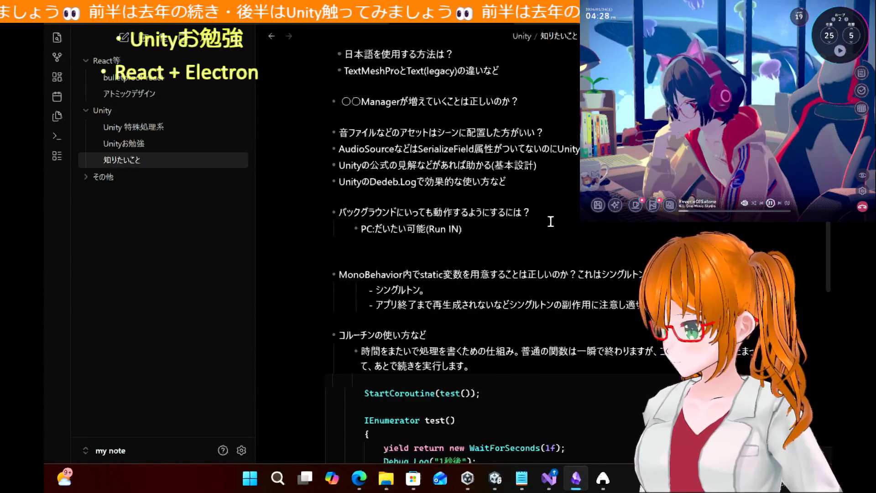
key(BackSpace)
text(n Background)
Step: Start an 'Android / iOS:' sub-bullet reading OSが止める。続行したいなら
key(Return)
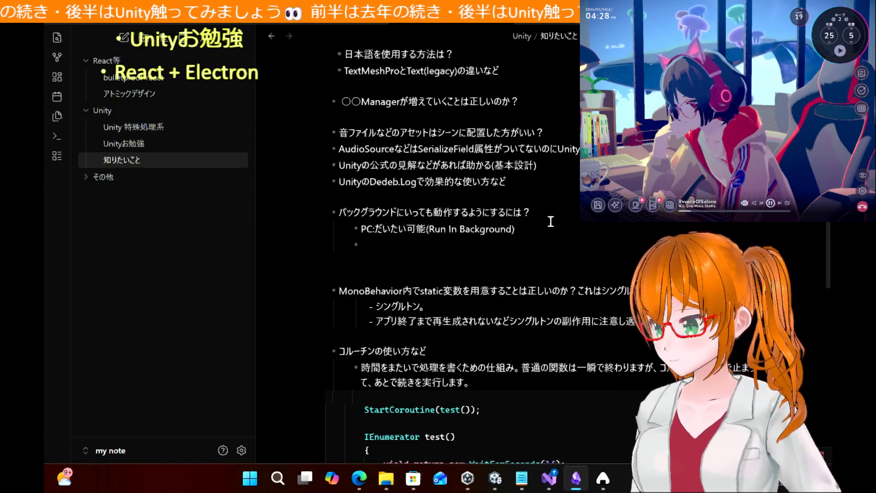
text(Android /)
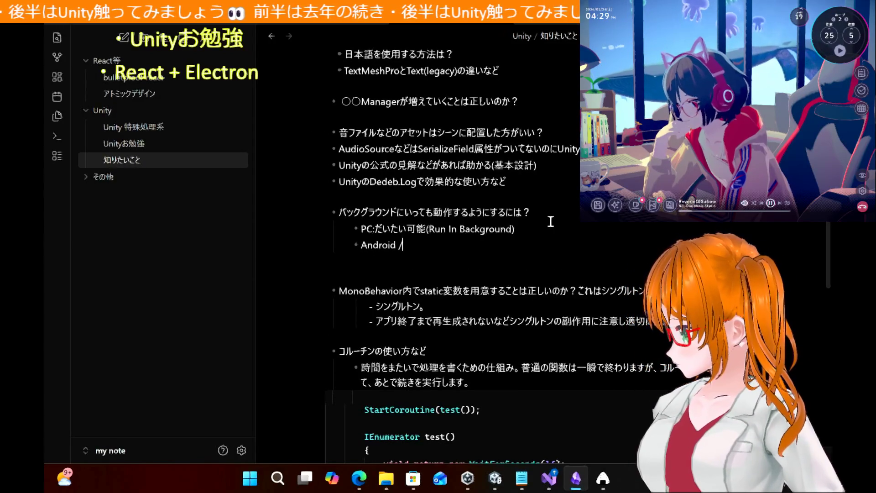
text( iOS:)
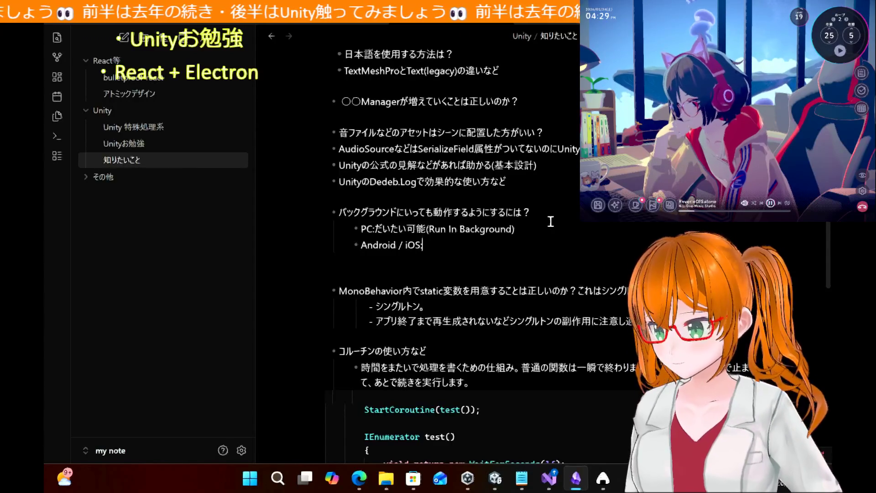
text(OSがとめ)
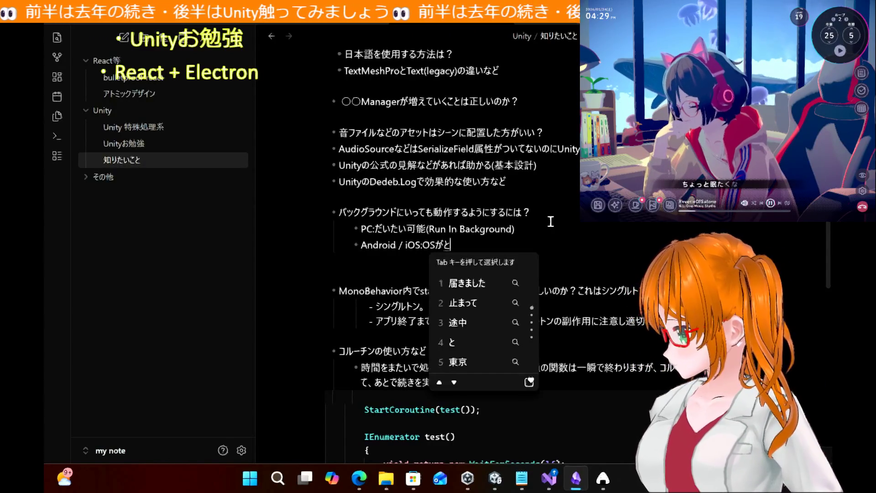
key(Tab)
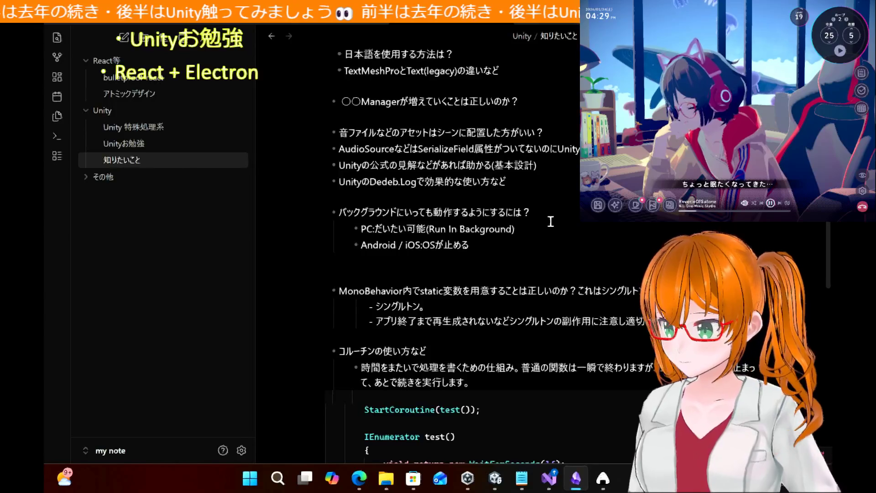
text(。)
key(Return)
text(zokkousita)
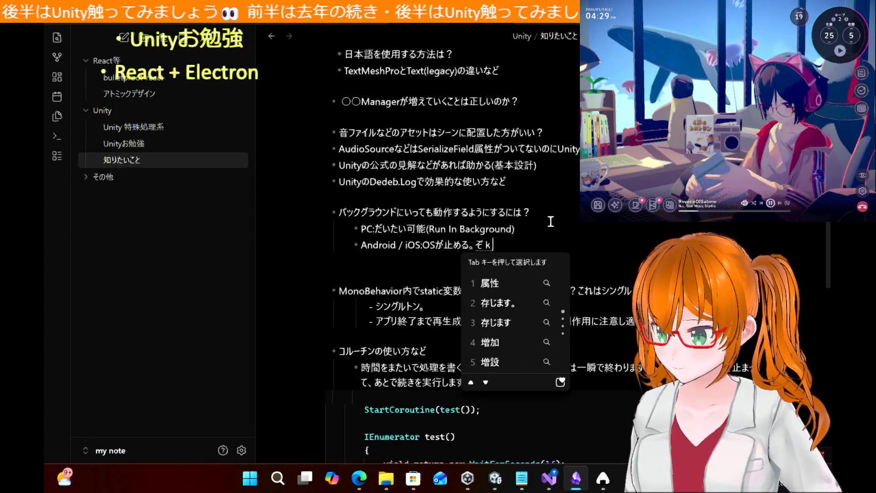
key(space)
text(inara)
key(Return)
Step: Continue the Android line with OSのバックグランド機能(用途制限あり) and remove the empty line below
text(OS)
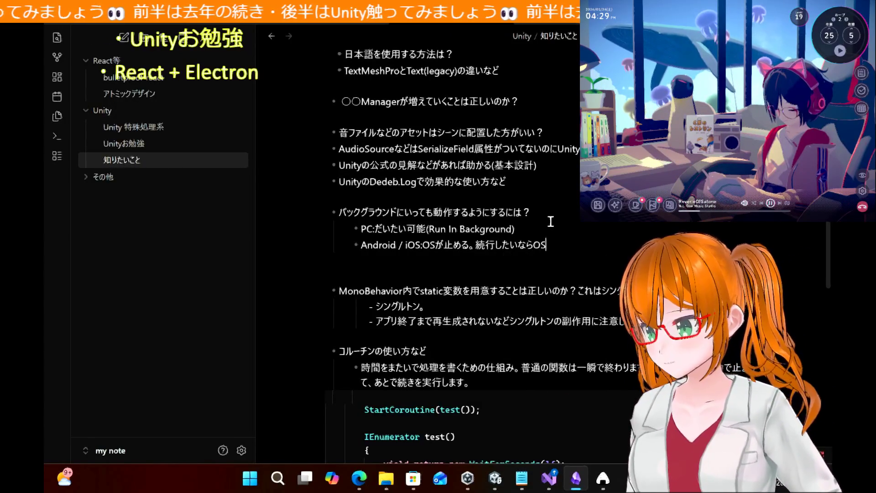
text(no)
key(Return)
text(bakku)
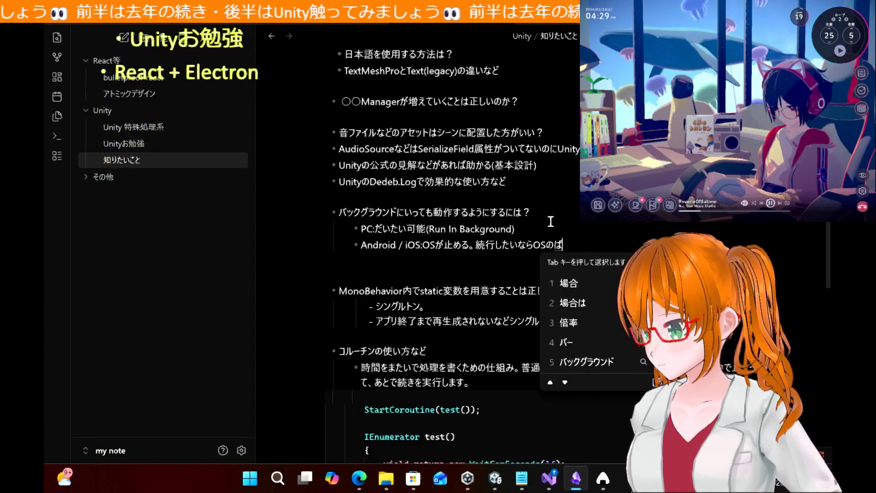
text(gura)
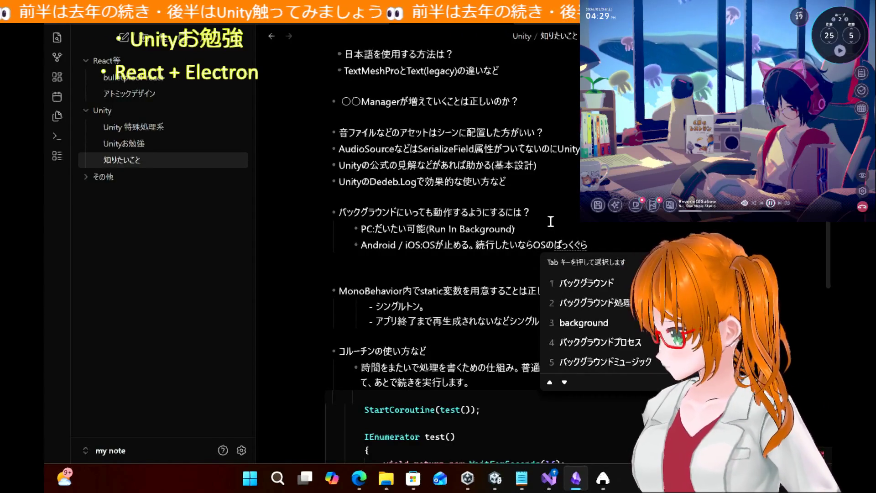
text(ndo)
key(space)
key(Return)
text(kinou)
key(space)
text(kinou)
key(space)
key(Up)
key(Return)
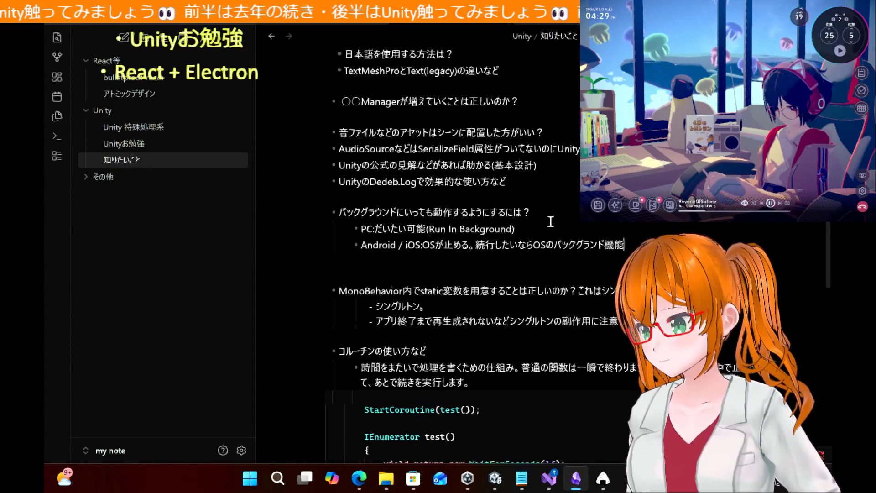
text((用途 sei)
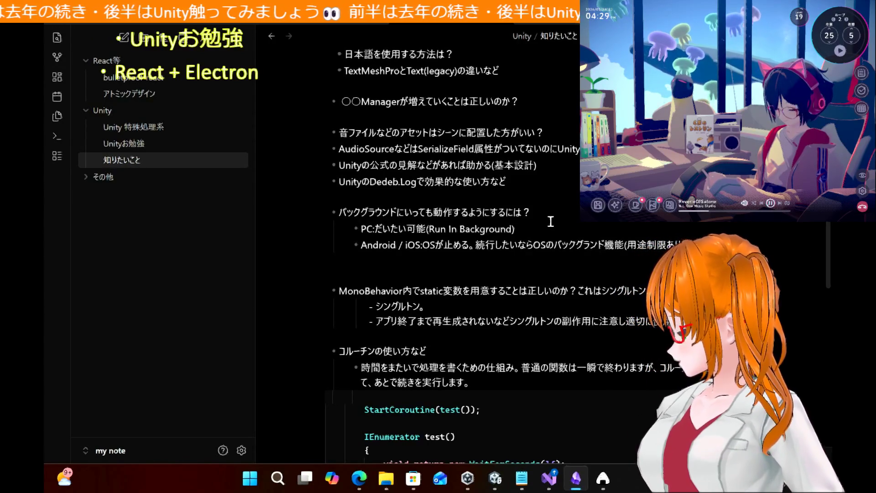
key(Delete)
key(Up)
key(Up)
key(Up)
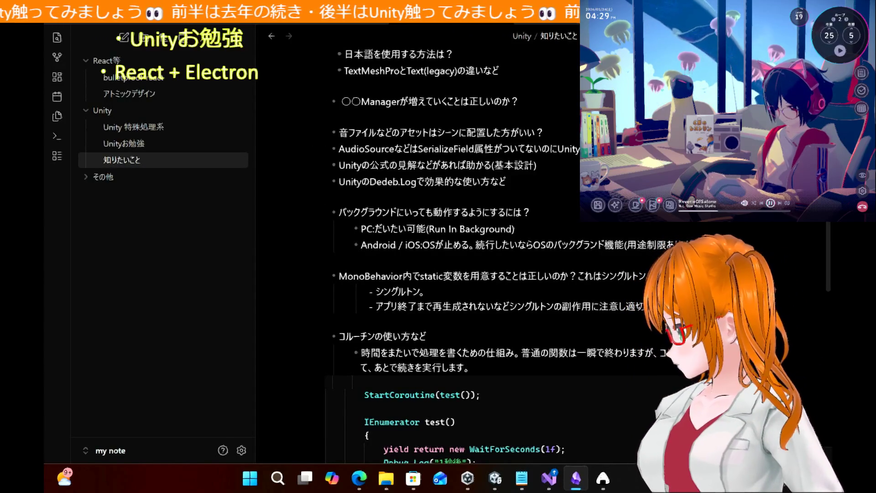
click(675, 245)
key(Return)
Step: Create a code block under the Android line containing Application.runInBackground = true;
text(-)
key(BackSpace)
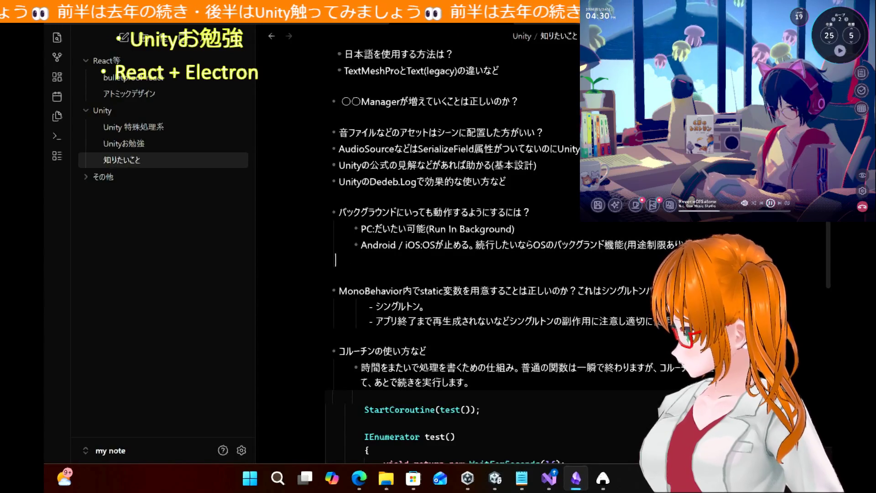
text(```)
key(Return)
text(Application.)
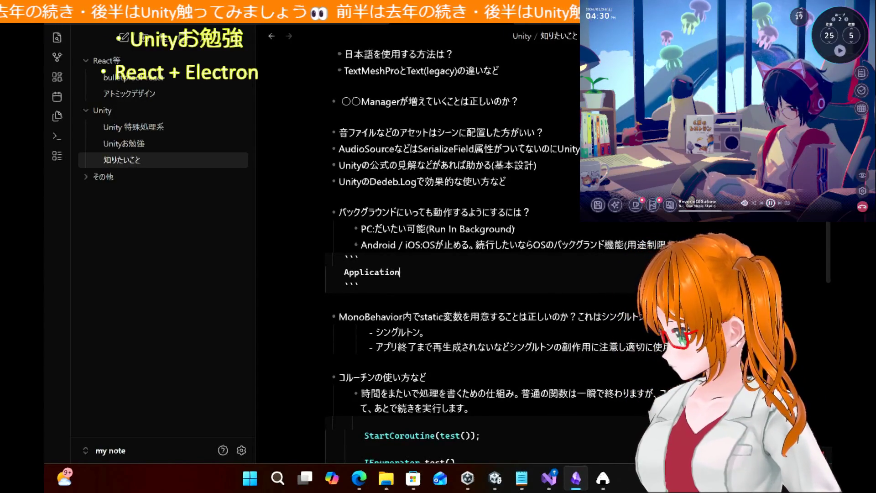
text(run)
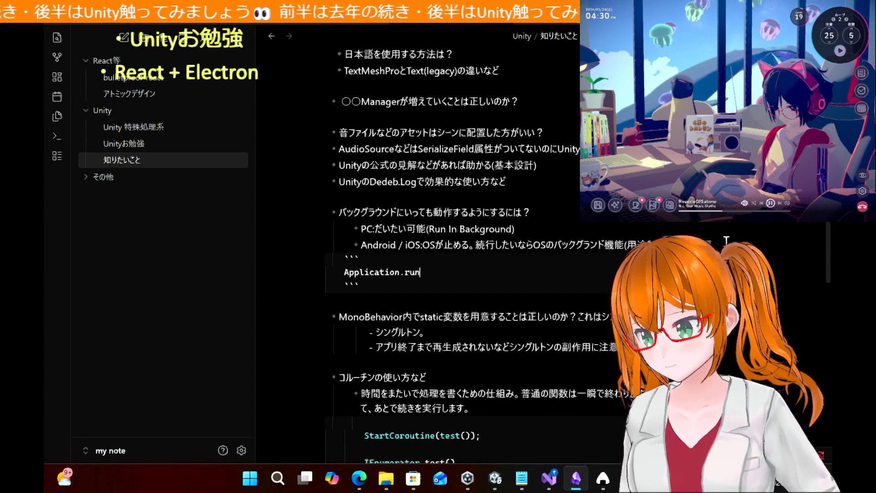
text(InBackgroiun)
key(BackSpace)
key(BackSpace)
key(BackSpace)
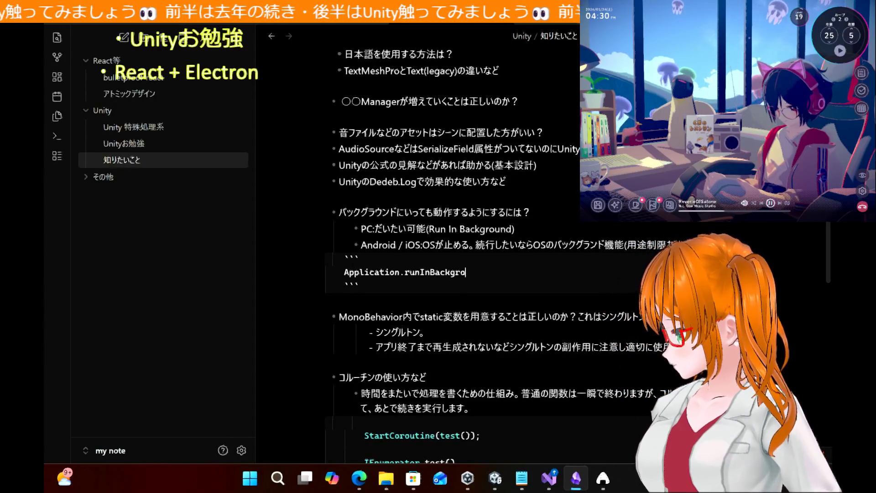
text(un)
key(BackSpace)
key(BackSpace)
key(BackSpace)
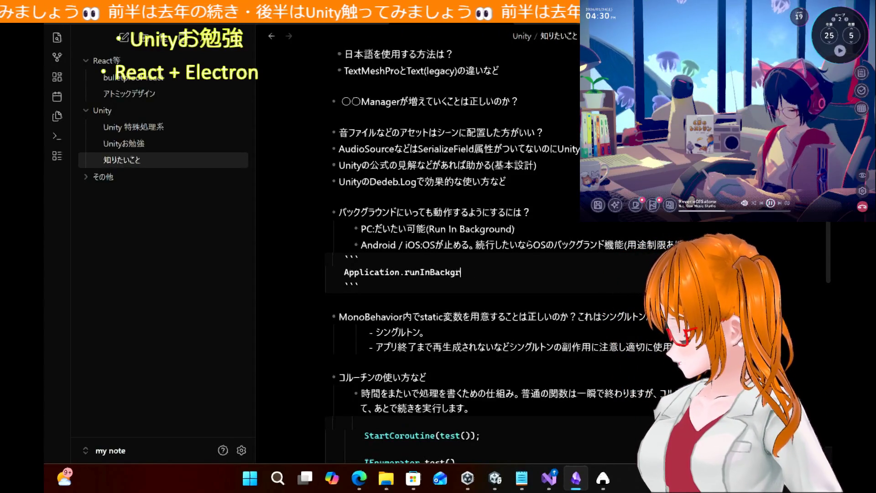
text(ground )
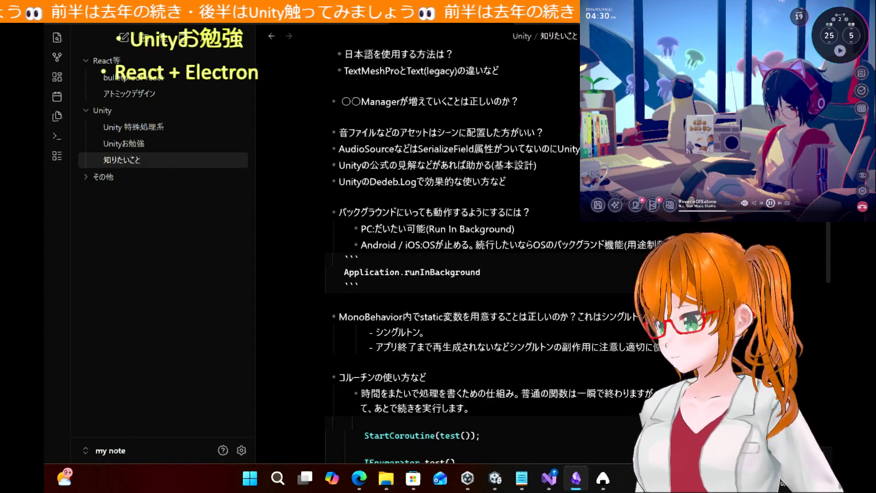
text(= true;)
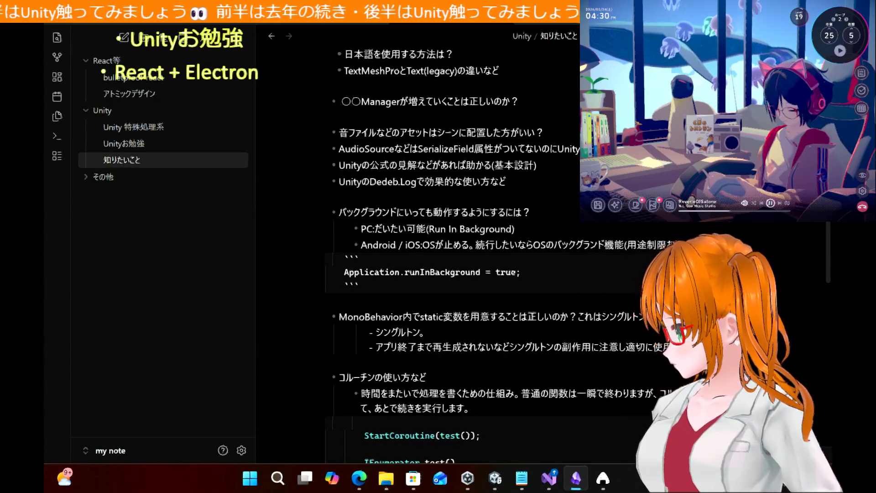
Step: Add the comment '// またはPlayerSettingsのRun In Backgroundでも可能' to the code block
key(Return)
text(// またはPl)
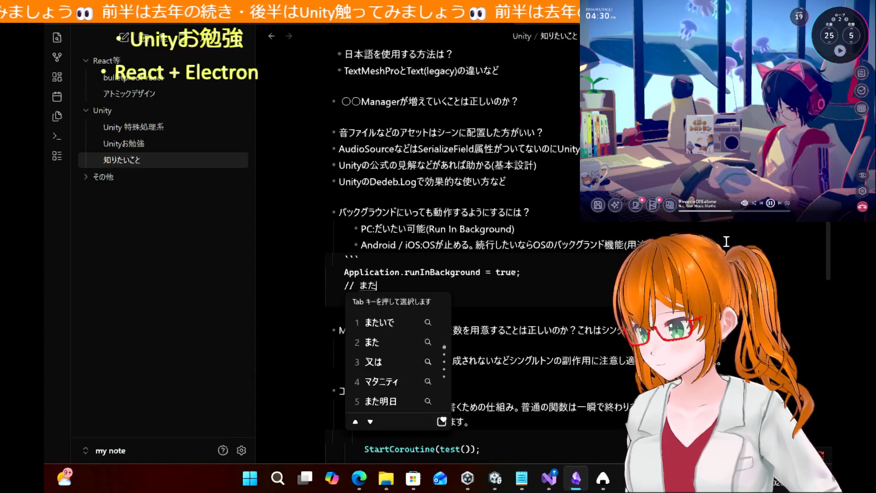
text(ayer)
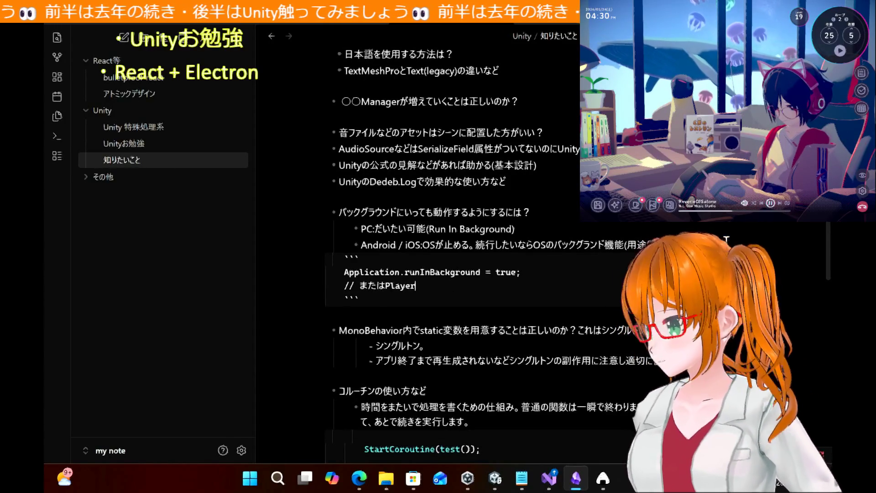
text(Settings)
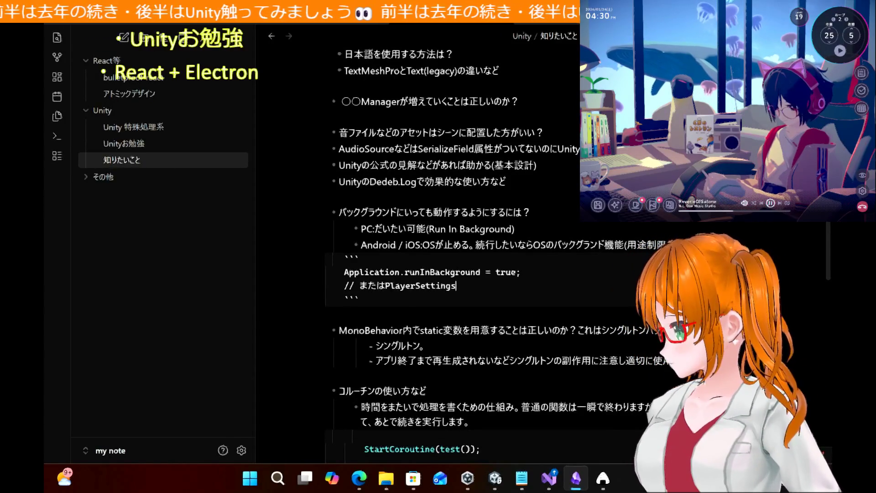
text(のrun In Bback)
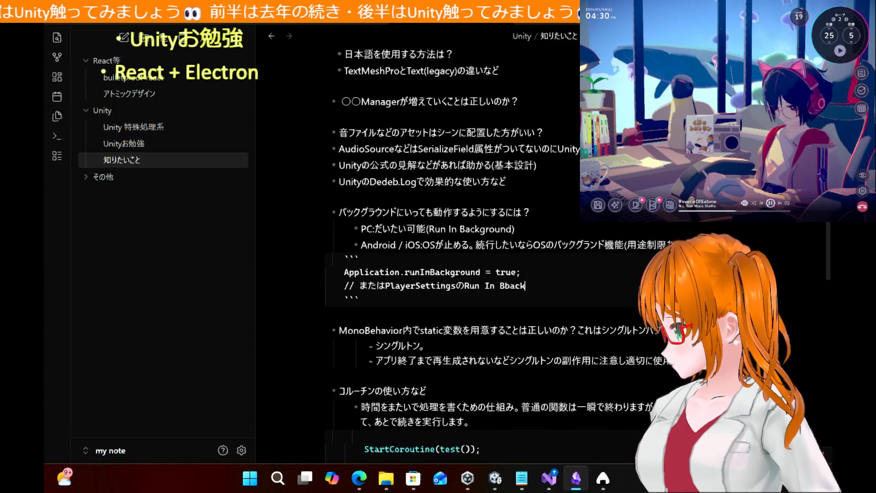
key(BackSpace)
key(BackSpace)
key(BackSpace)
key(BackSpace)
text(ackground)
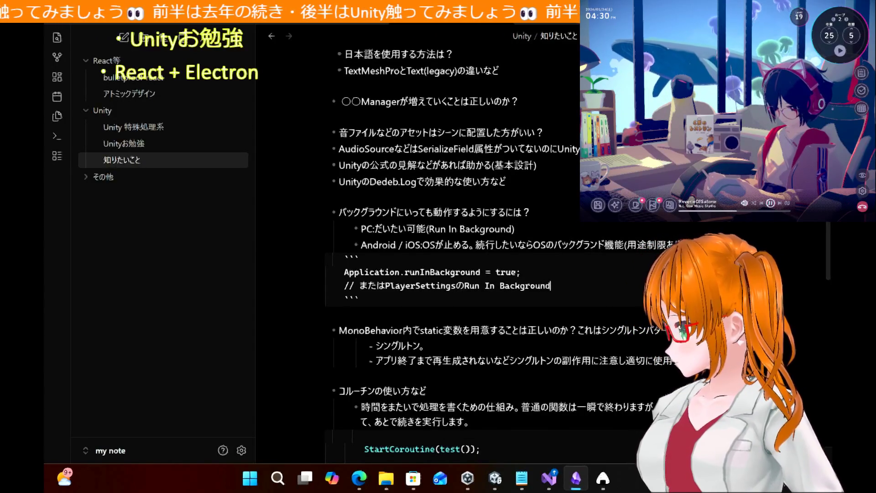
text(demok)
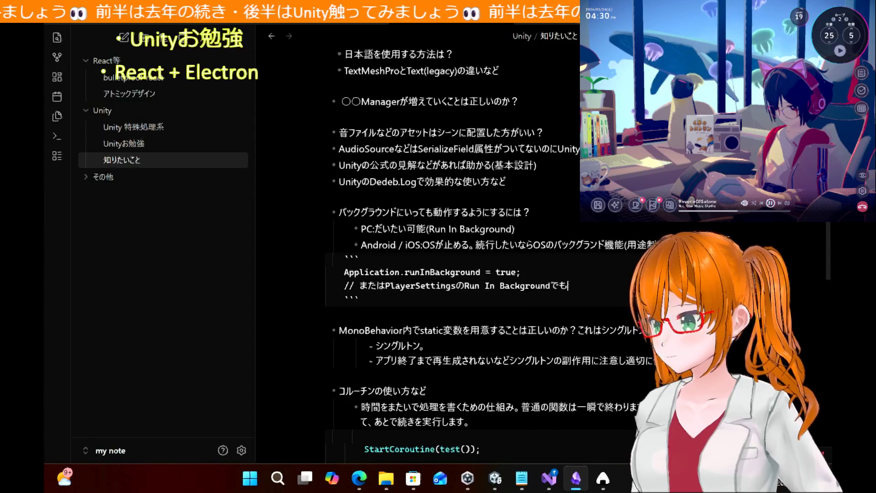
text(anou)
key(space)
key(Return)
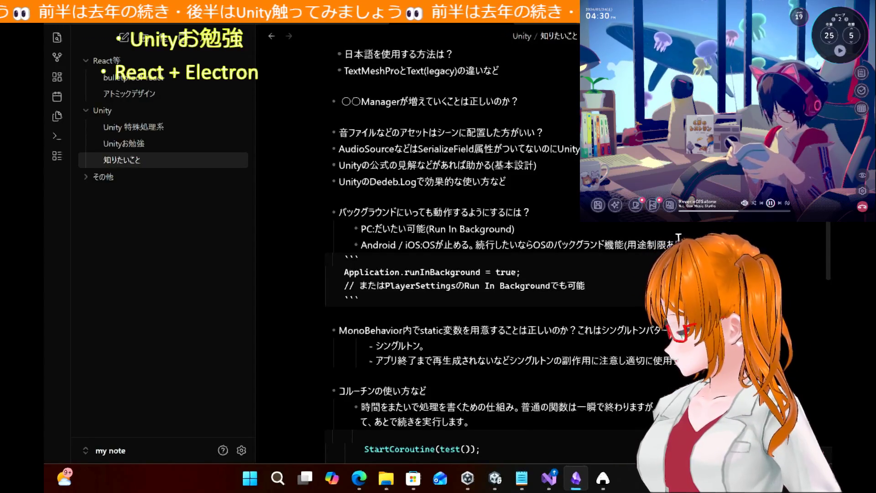
Step: Label the runInBackground code fence as csharp, checking the highlighting in reading view
click(524, 259)
text(C#)
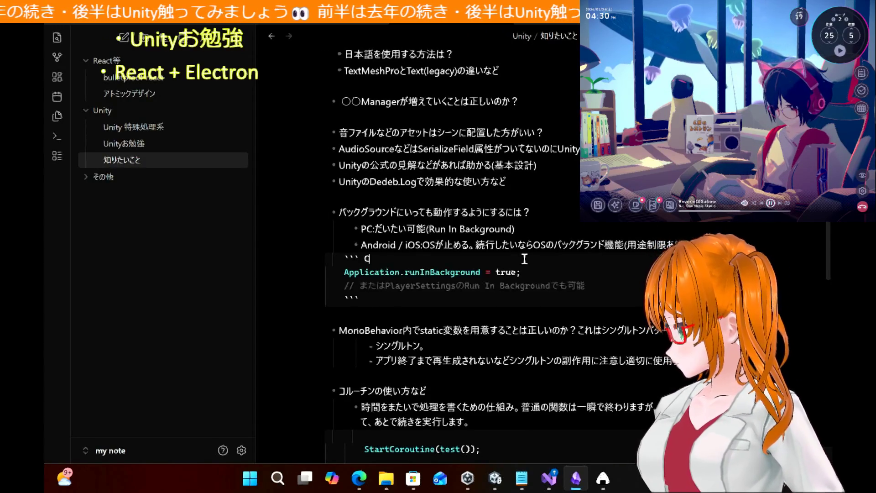
key(ctrl+e)
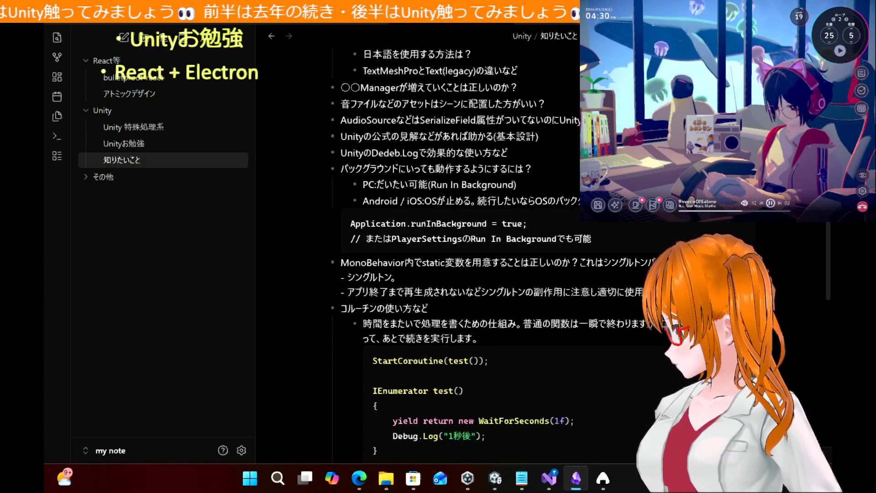
key(ctrl+e)
key(BackSpace)
key(BackSpace)
text(char)
key(BackSpace)
key(BackSpace)
key(BackSpace)
text(sharp)
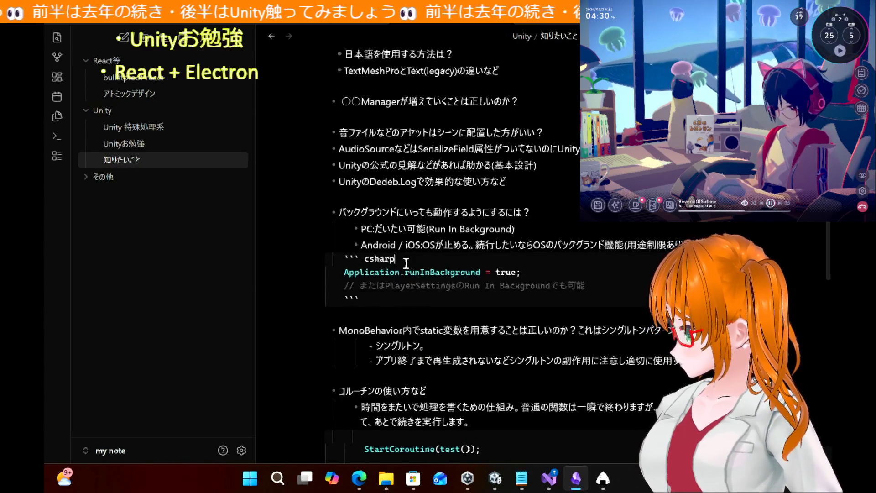
key(ctrl+e)
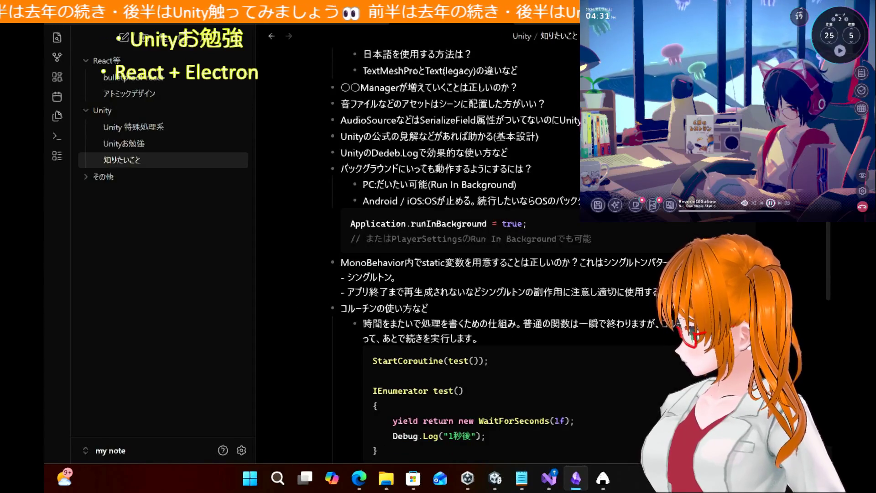
key(ctrl+e)
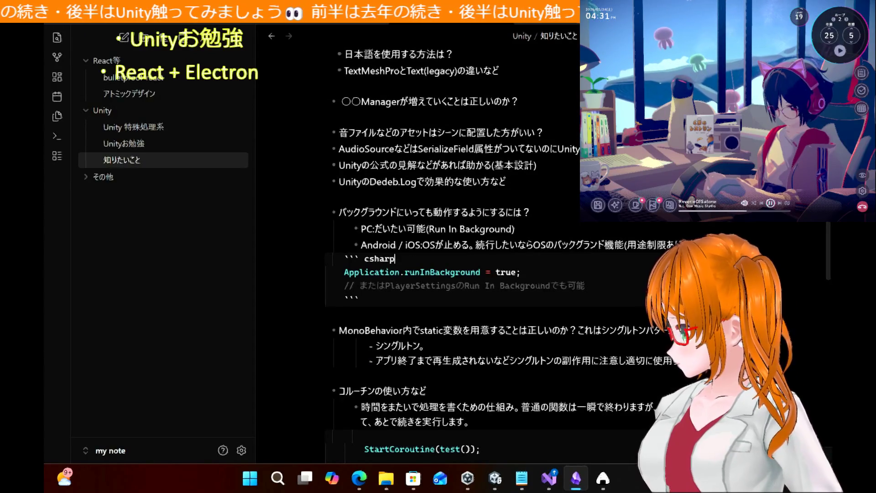
key(Up)
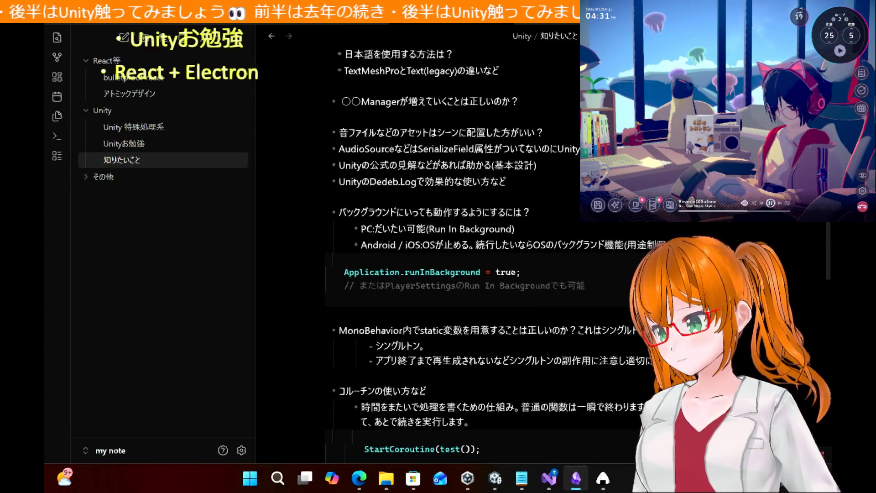
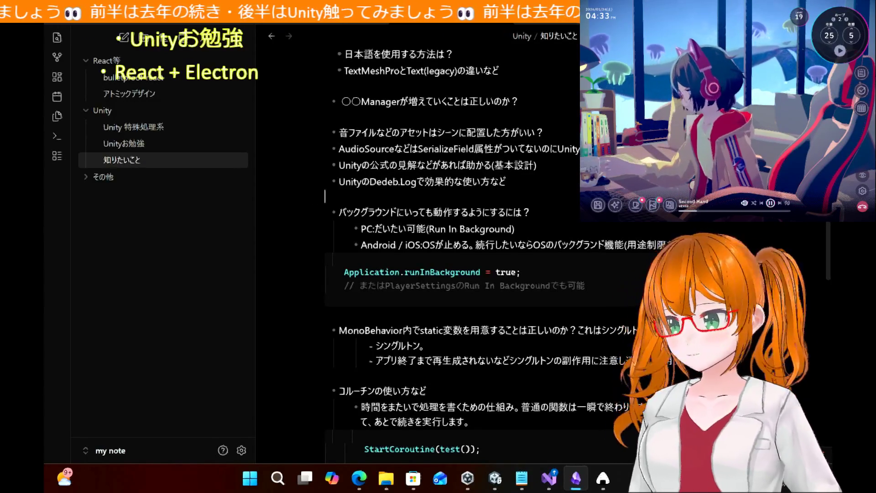
Step: Add an indented Debug.Log("通常情報"); line under the Debug.Log usage question
click(569, 183)
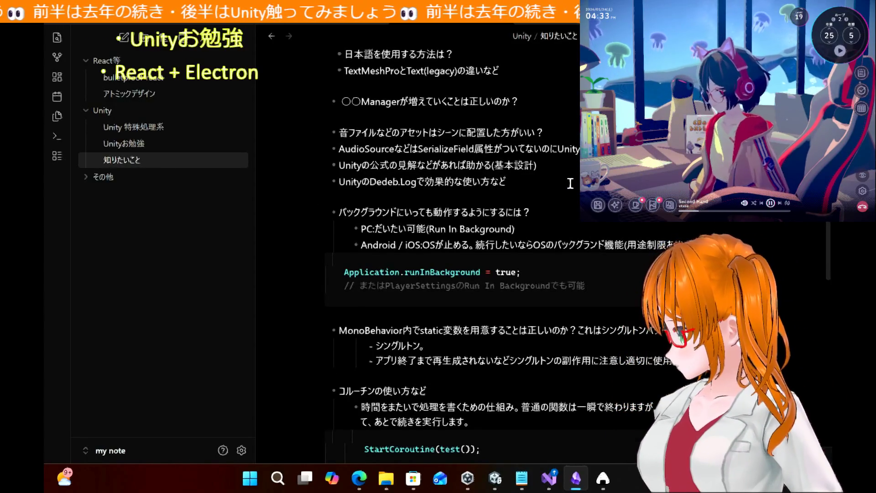
key(Return)
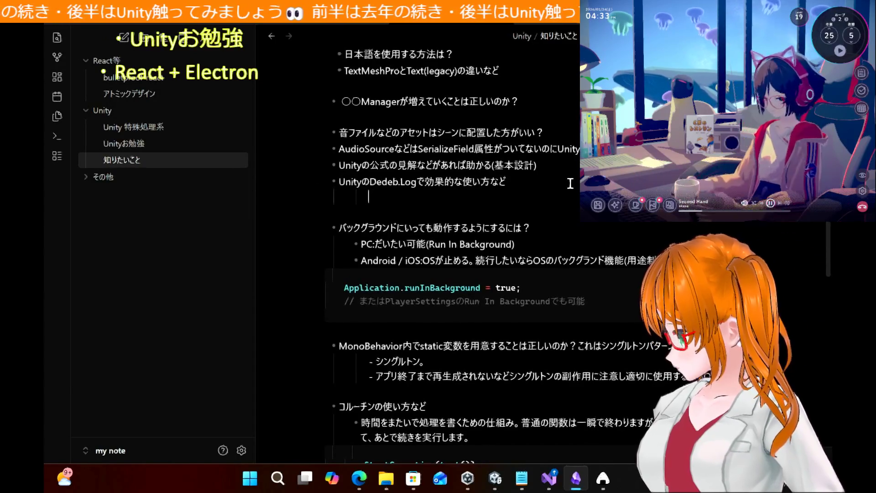
key(Tab)
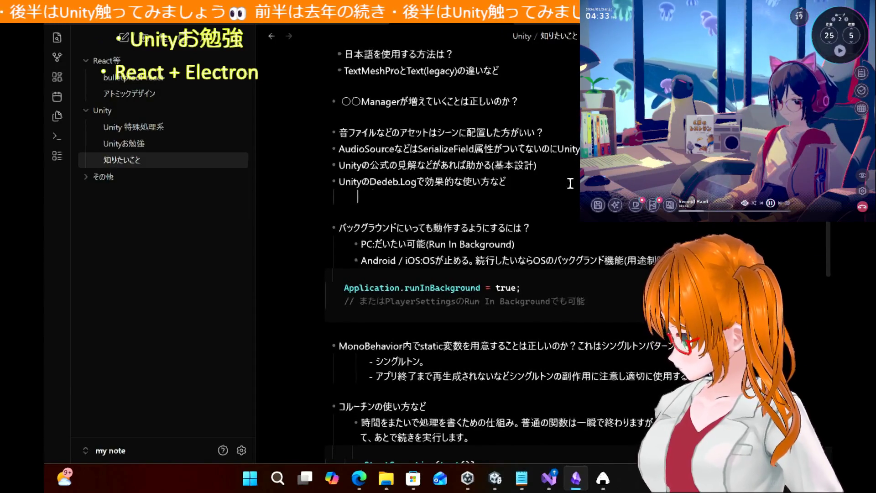
key(BackSpace)
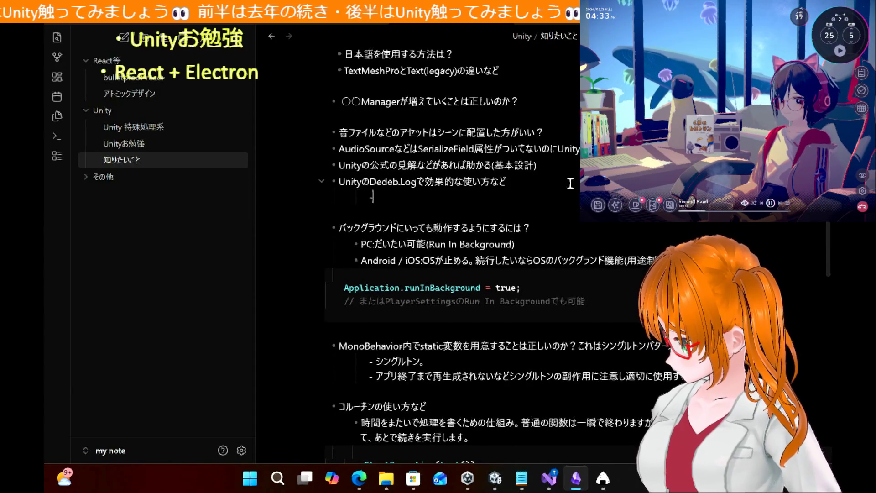
text(D)
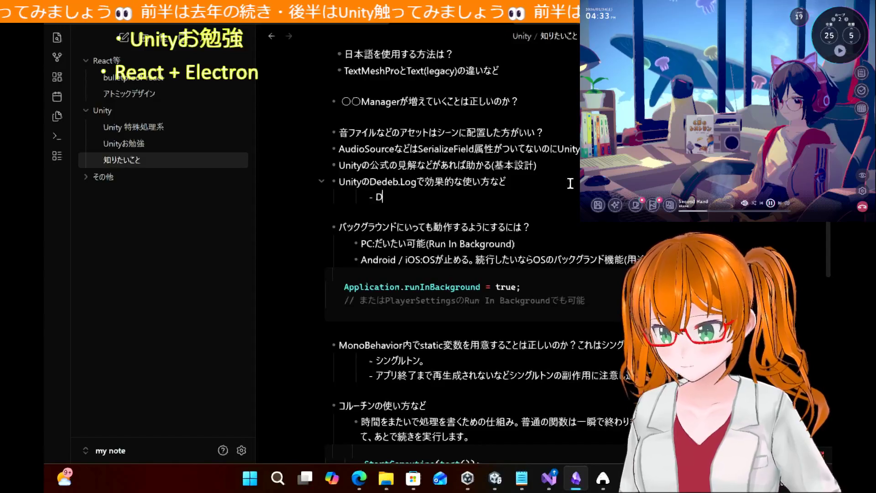
text(ebug.Log(""))
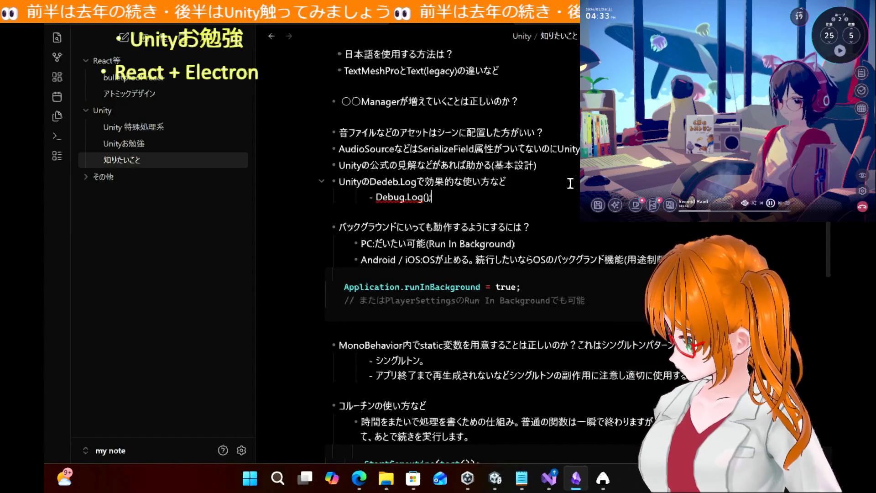
text(;)
key(Left)
key(Left)
text(")
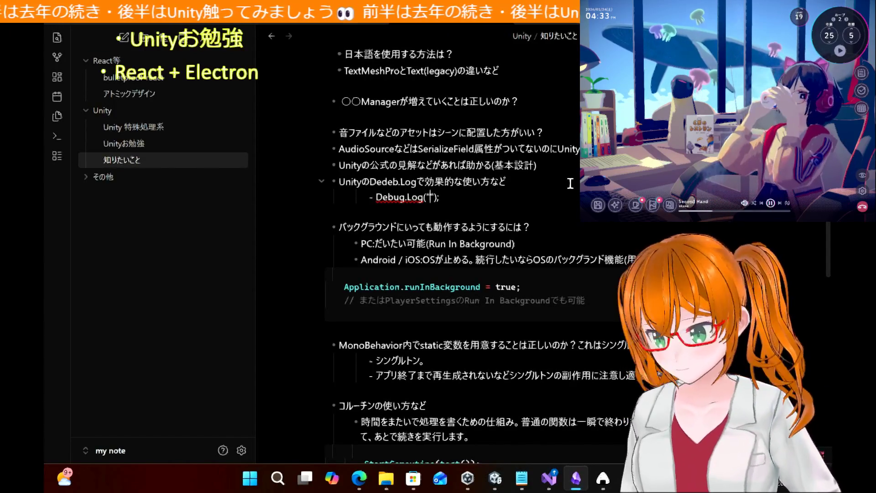
text(tuujoujouhou)
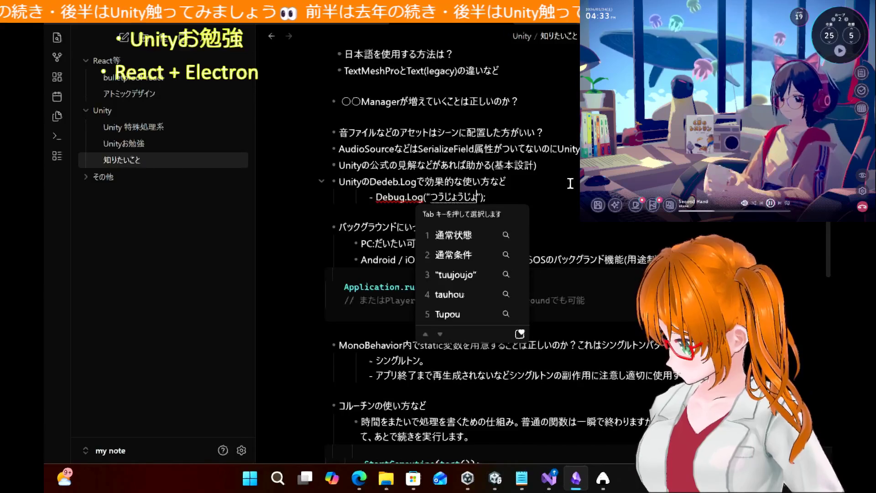
key(Return)
key(Right)
key(Right)
key(Right)
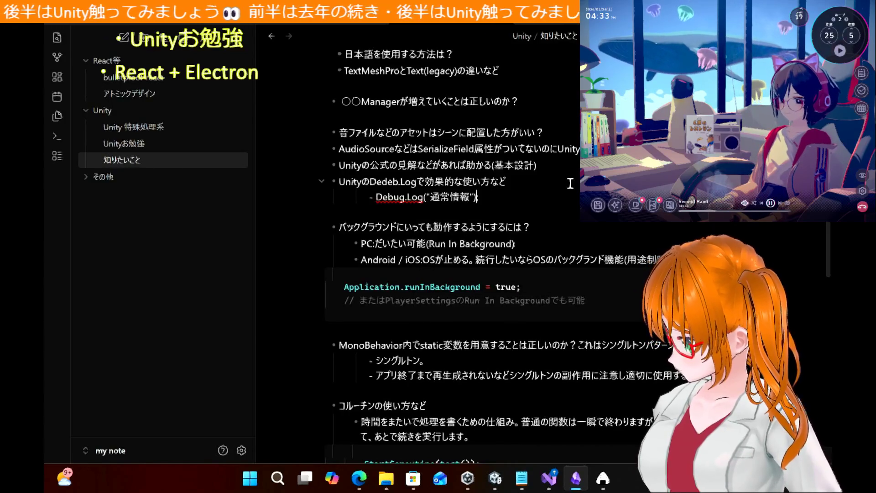
Step: Add a Debug.LogWarning line with the message 想定外だが続行可能 below it
key(Return)
text(Debu)
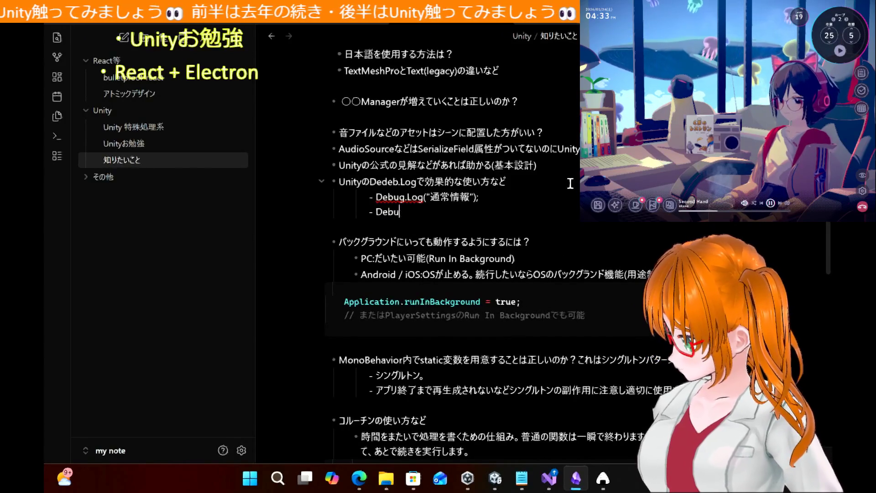
text(g.Log)
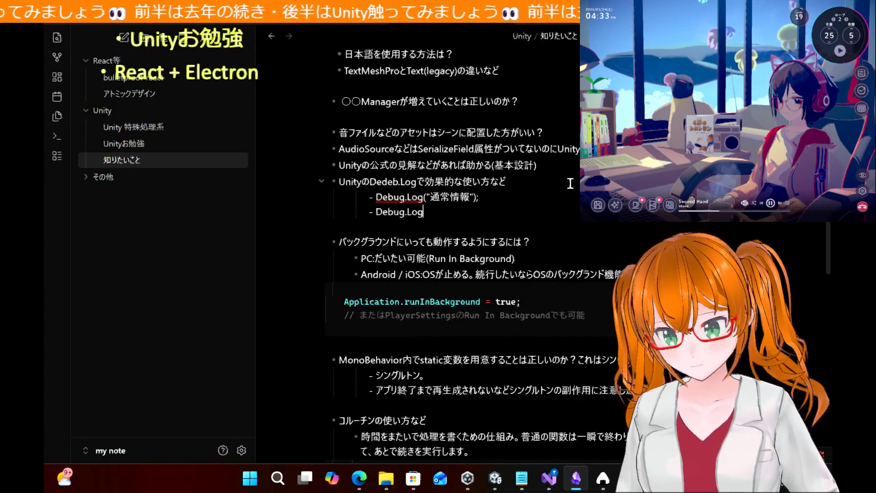
text(Warning())
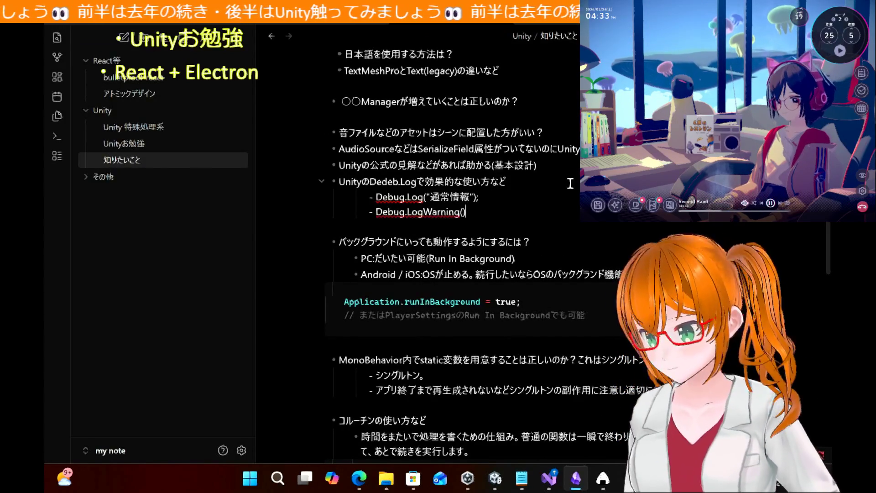
key(Return)
key(Left)
text(")
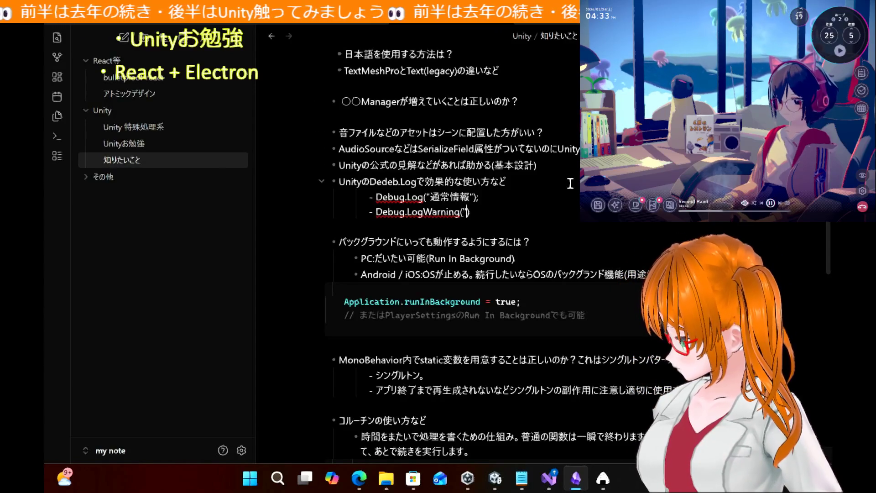
text(soutei)
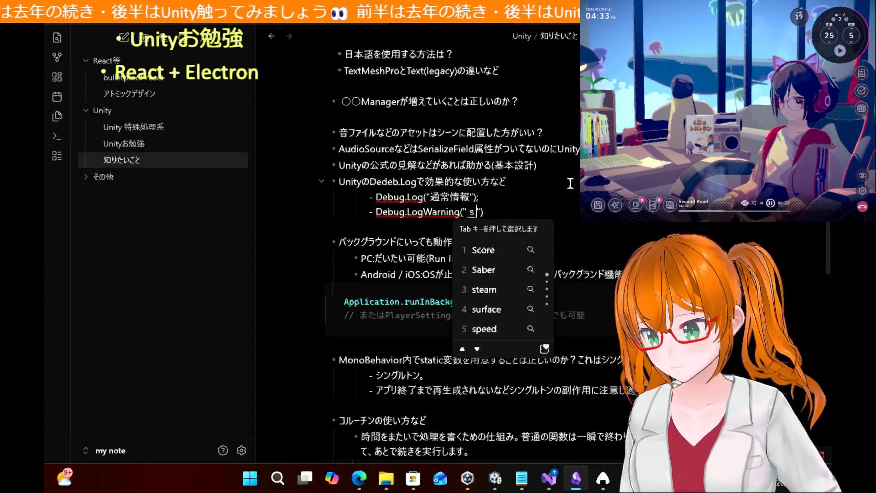
text(gai)
key(space)
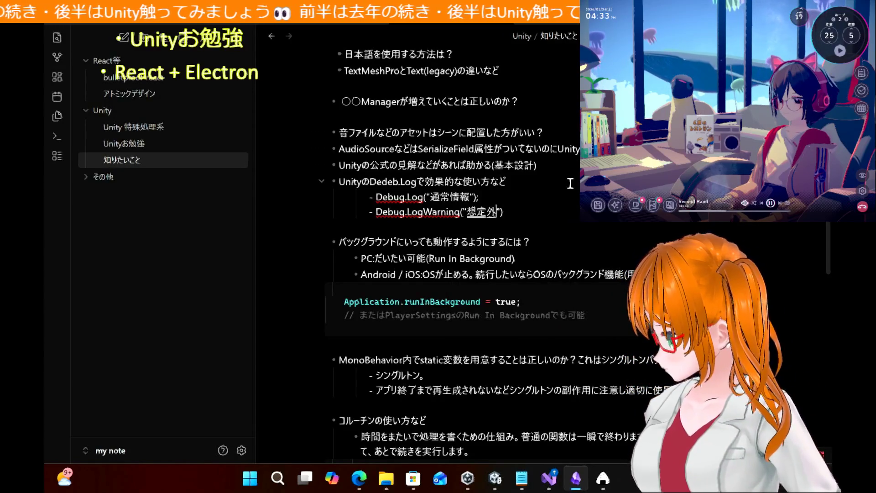
text(dagazokkou)
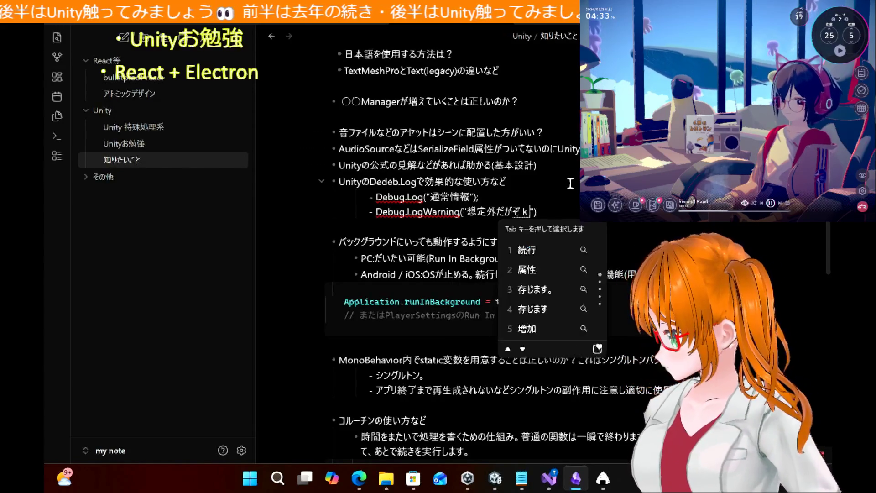
text(kanou)
key(space)
key(Return)
key(End)
Step: Add a Debug.LogError("明らかにおかしい") line below the LogWarning example
key(Return)
text(Debug.LogError())
key(Left)
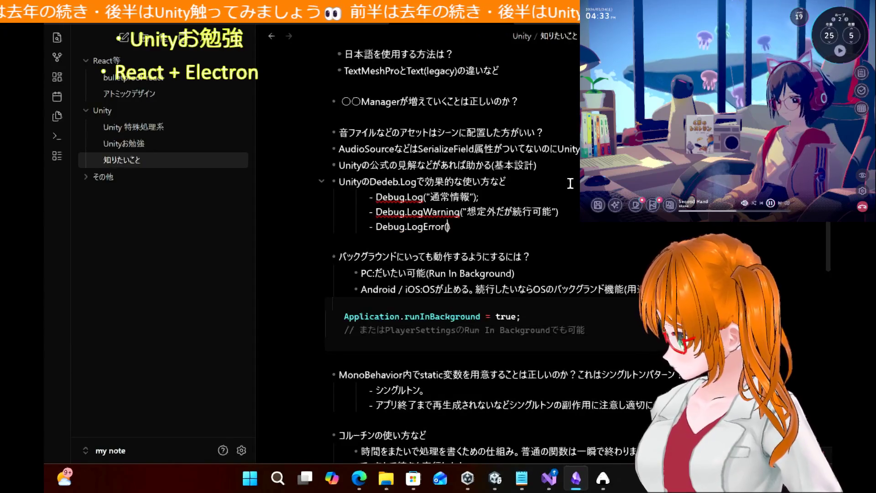
text(")
text(ak)
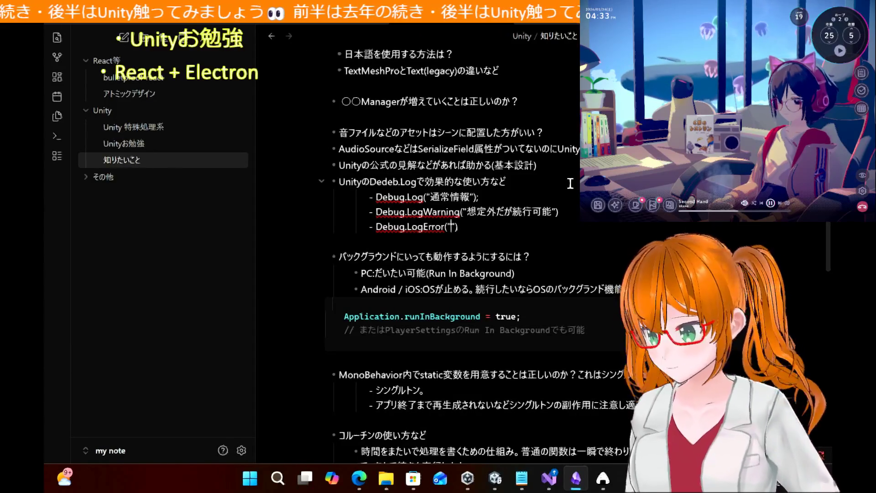
text(iraka)
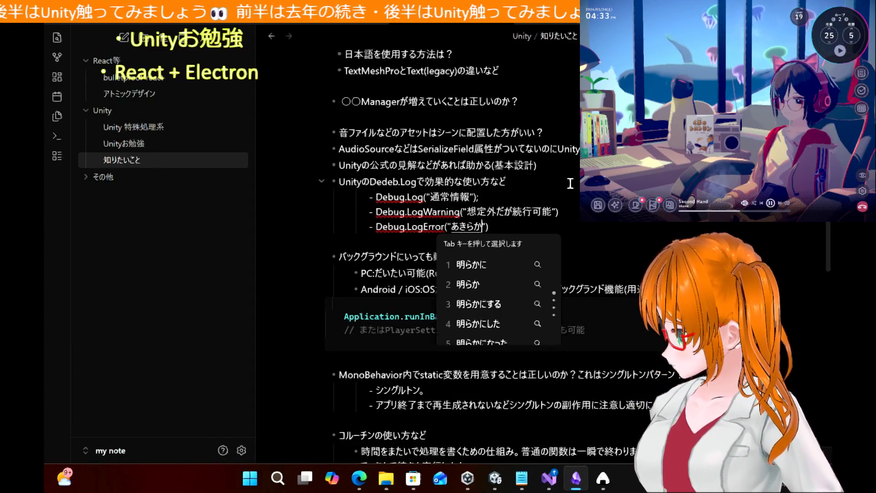
text(ni)
key(space)
text(okashii)
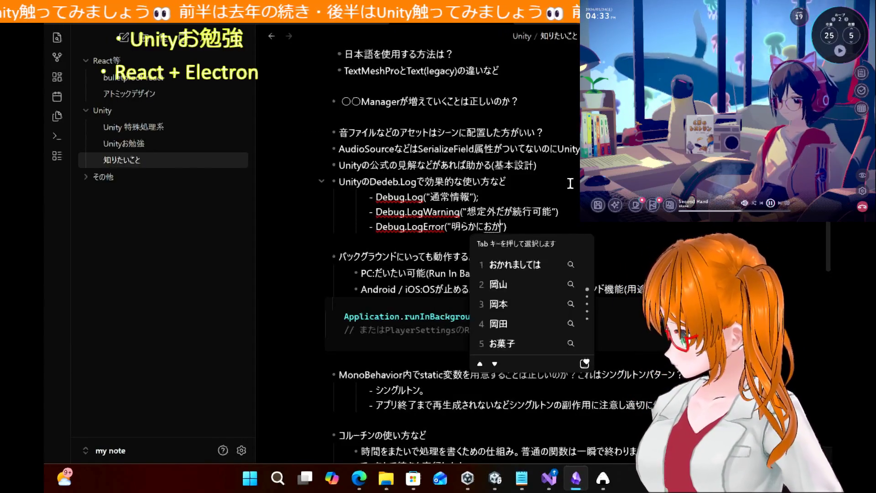
key(Return)
Step: Insert an empty line above the three Debug example lines
key(Up)
key(Home)
key(Return)
key(Up)
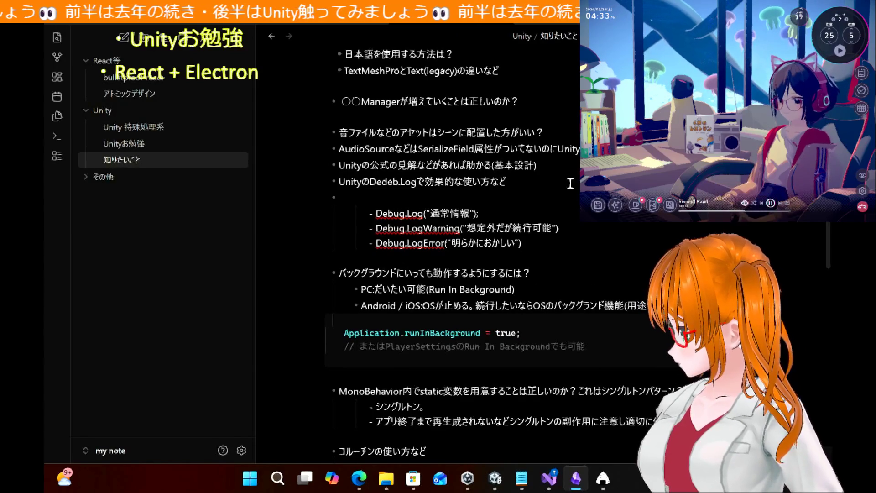
Step: Start a ```csharp code fence on the empty line above the Debug examples
key(Tab)
text(`)
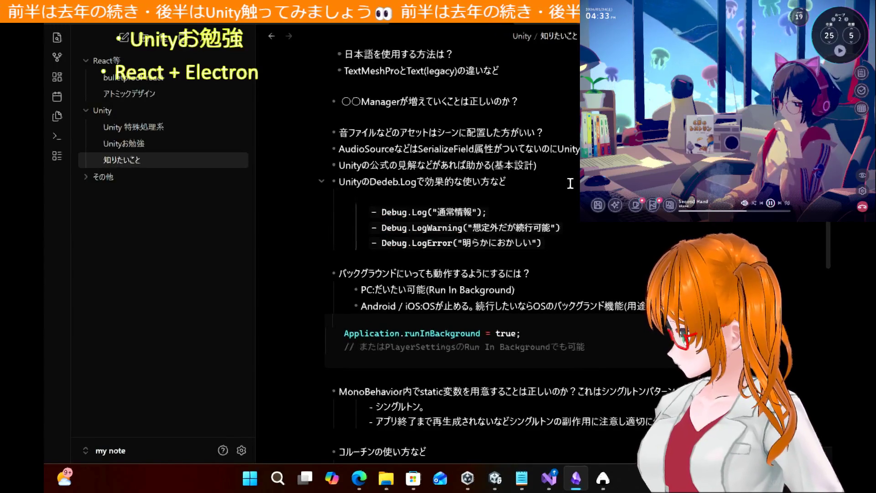
text(`)
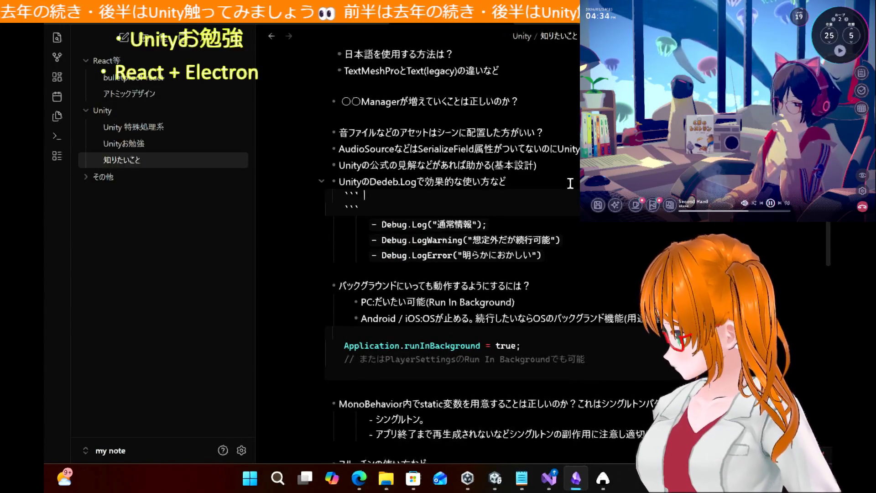
text( csharp)
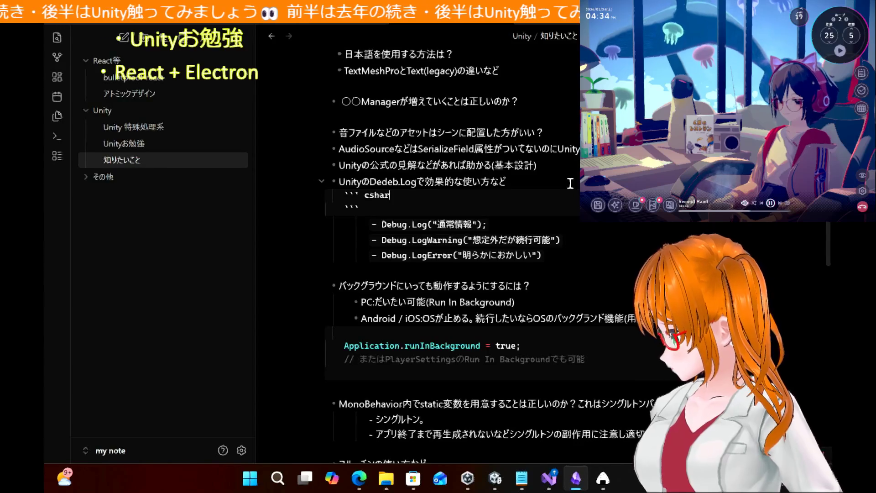
key(BackSpace)
key(BackSpace)
key(BackSpace)
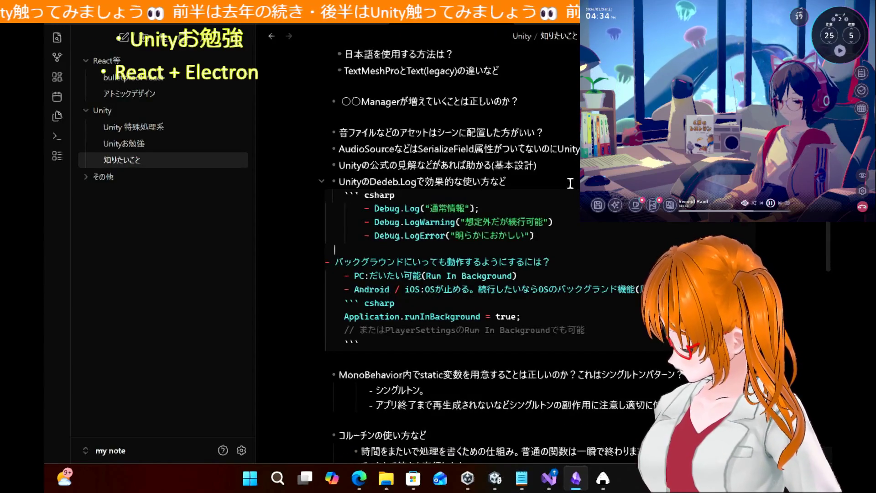
Step: Close the code block with a ``` fence on a new line below Debug.LogError
key(Return)
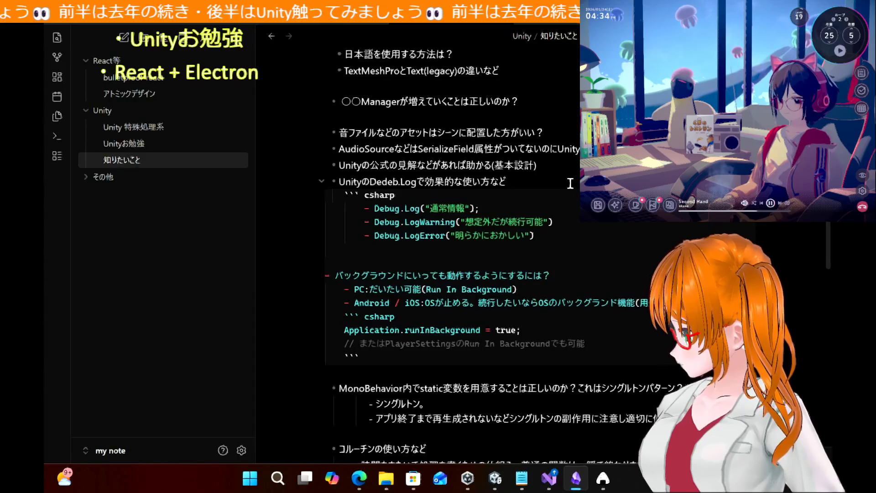
text(==)
key(BackSpace)
key(BackSpace)
key(BackSpace)
text(``)
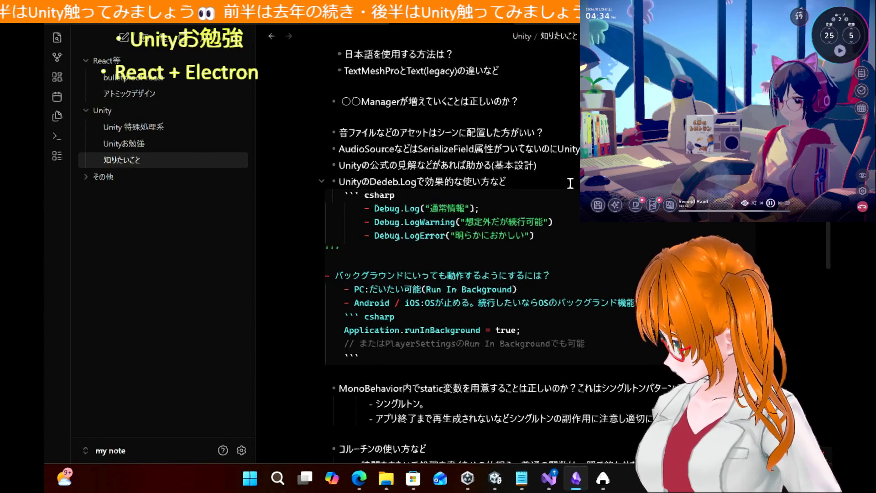
key(Tab)
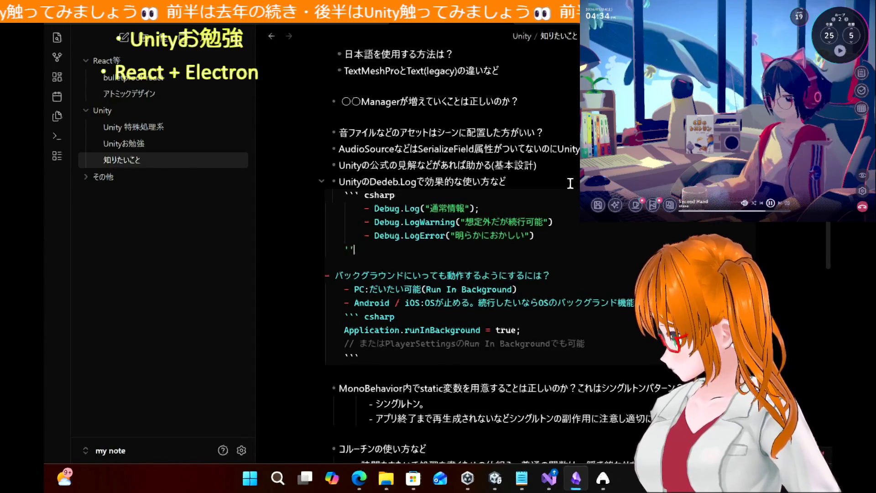
key(BackSpace)
key(BackSpace)
key(BackSpace)
text(=)
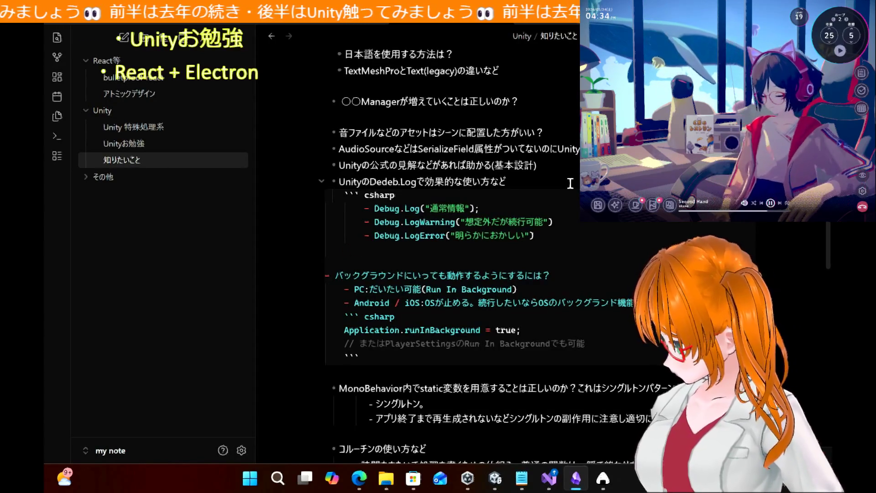
key(BackSpace)
text(~~)
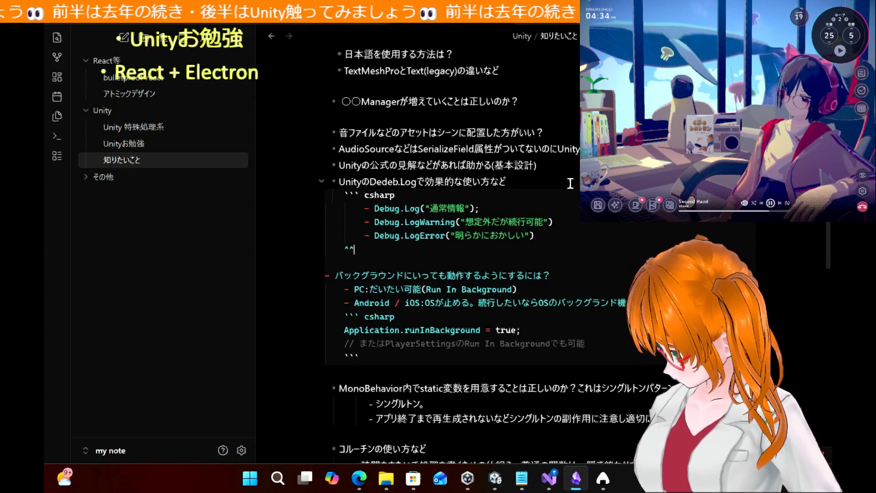
key(BackSpace)
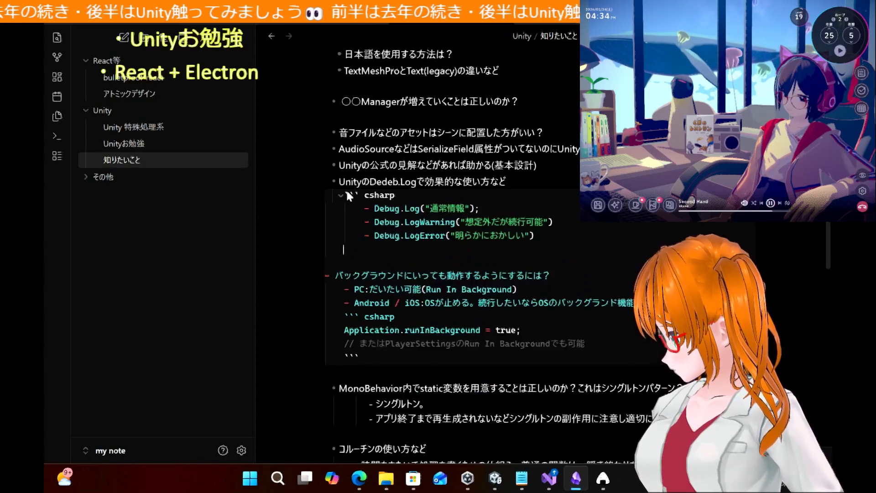
click(349, 195)
click(349, 195)
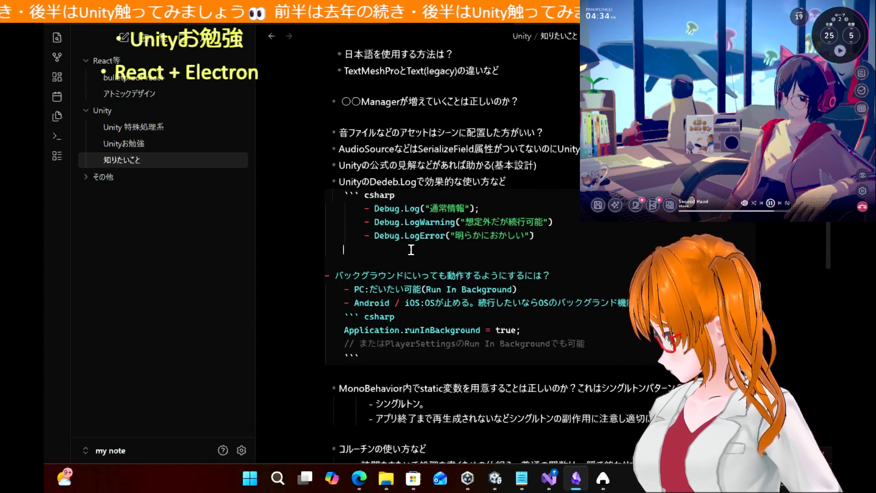
text(```)
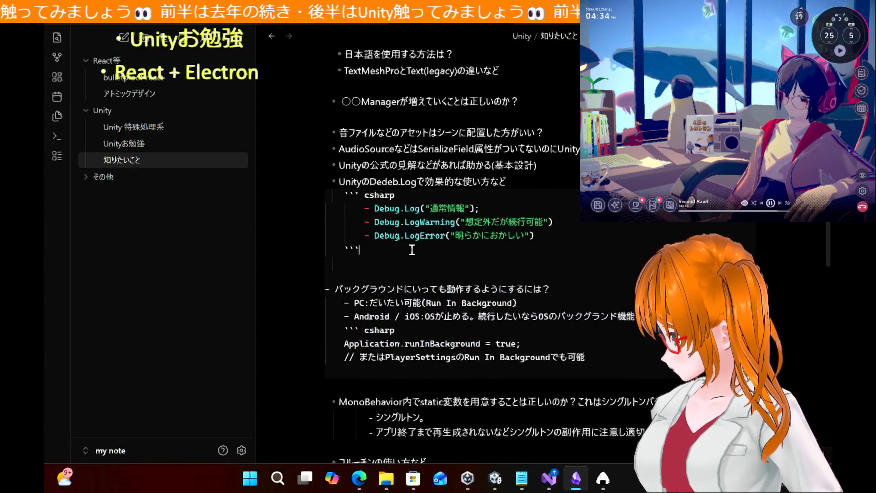
key(Return)
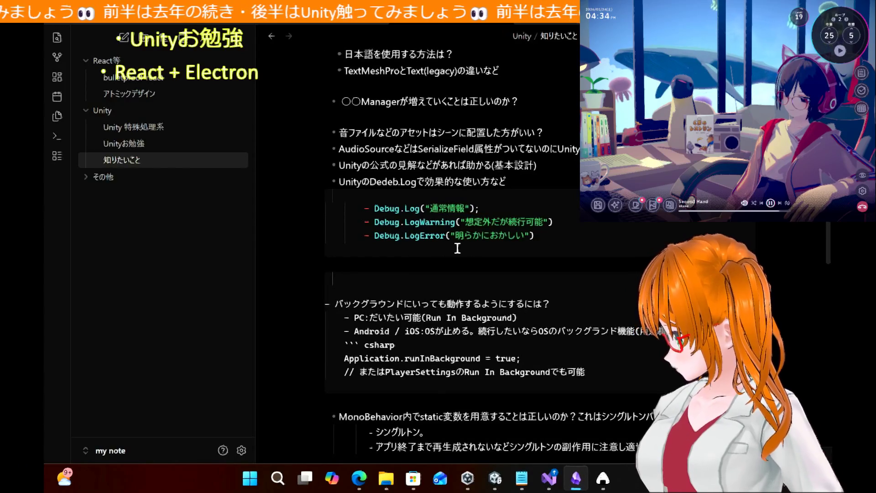
Step: Remove the list dashes before the Debug.Log, LogWarning and LogError lines
click(475, 252)
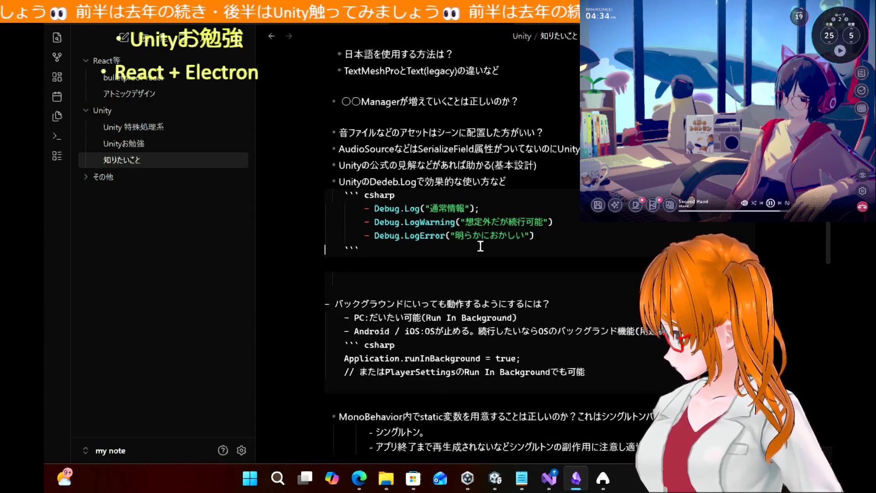
click(375, 208)
key(BackSpace)
key(BackSpace)
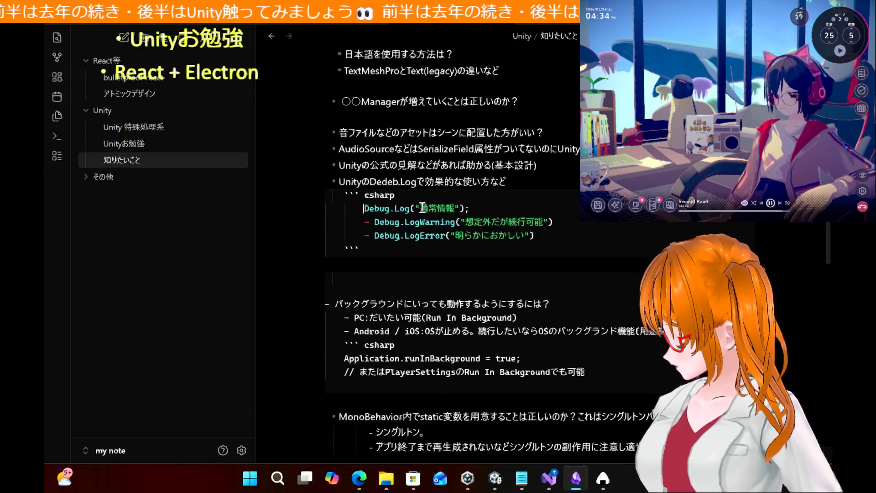
key(Down)
key(Down)
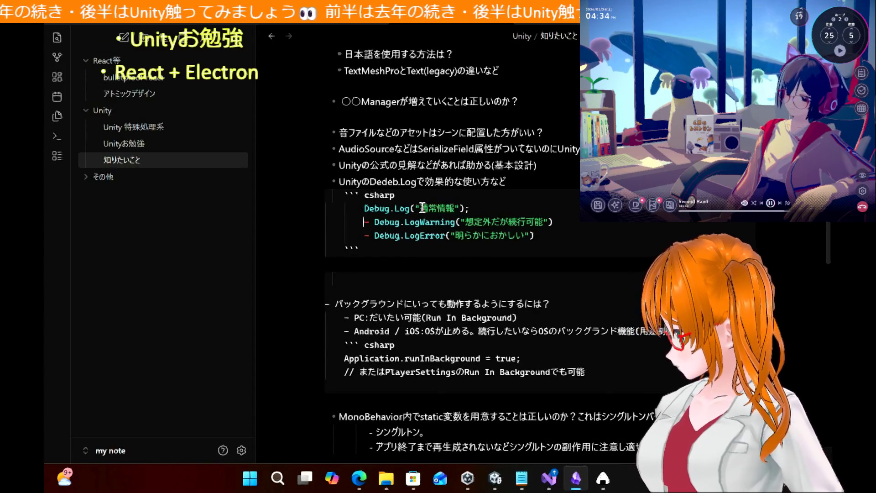
key(Delete)
key(Delete)
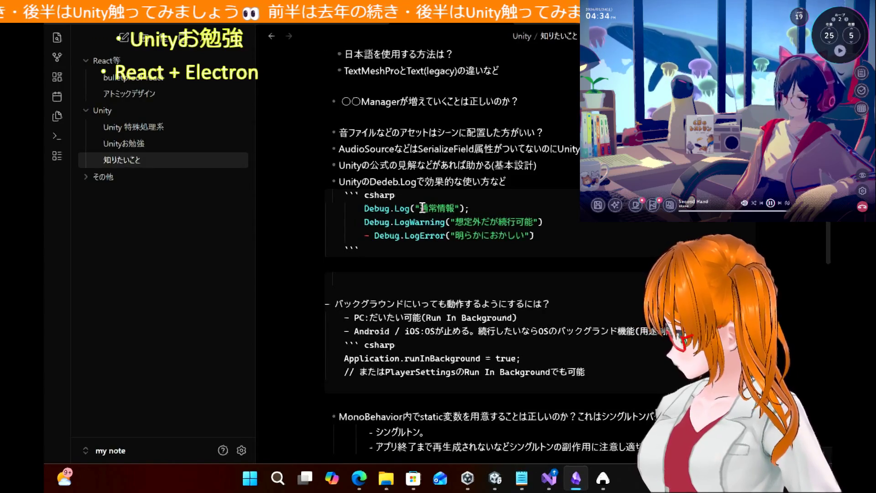
key(Delete)
key(Delete)
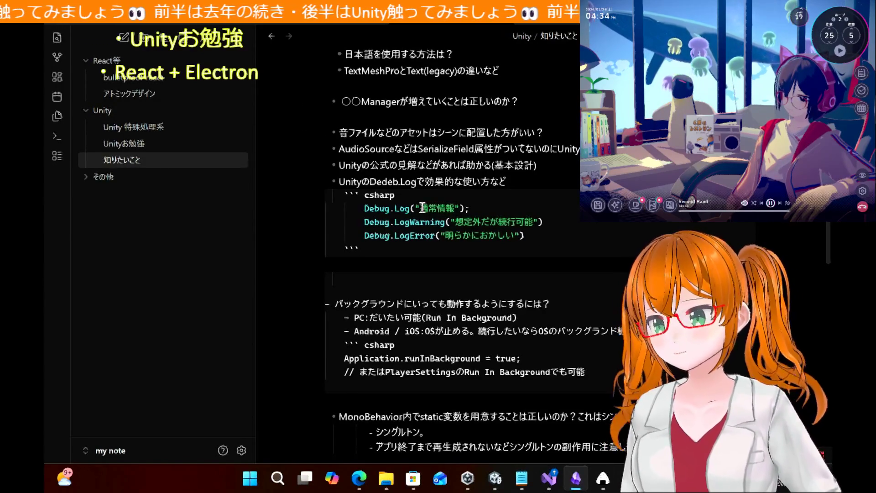
Step: Paste a copy of the Debug.Log("通常情報"); line below LogError
click(539, 238)
key(Return)
key(Return)
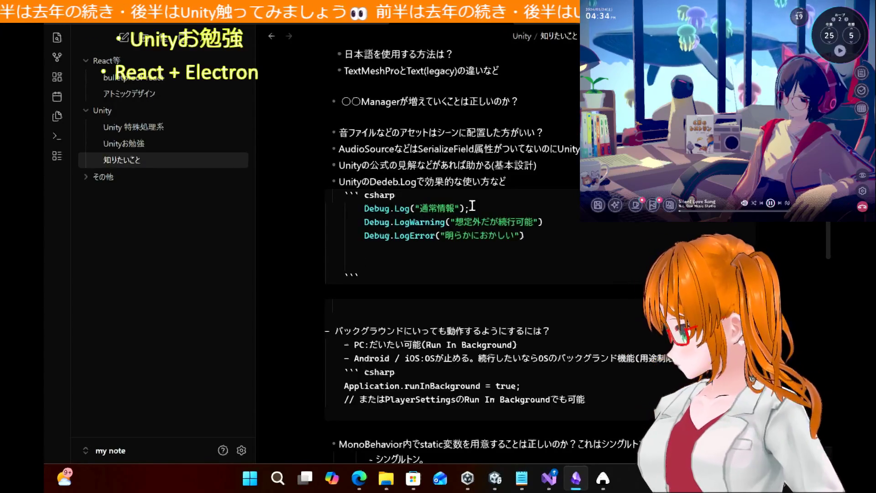
click(398, 222)
key(shift+Home)
triple_click(398, 209)
key(ctrl+c)
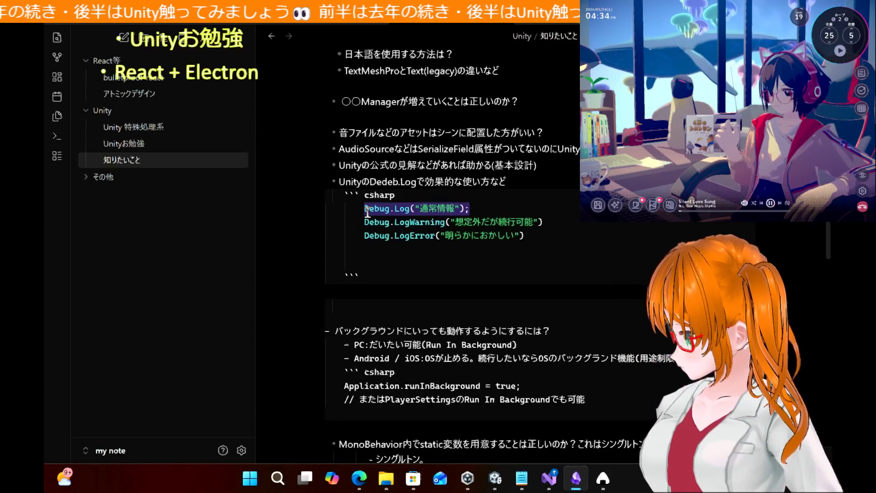
click(398, 262)
key(ctrl+v)
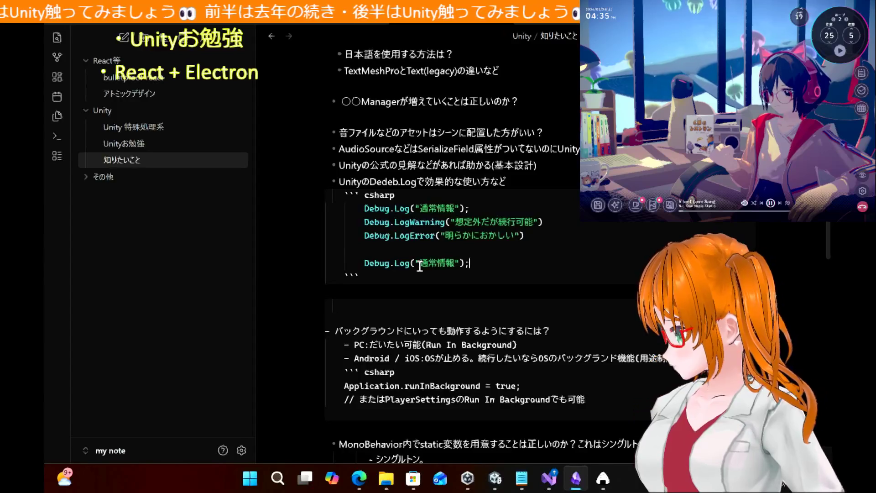
Step: Prefix the copied line's message with the tag [デバッグ]
click(420, 264)
text([])
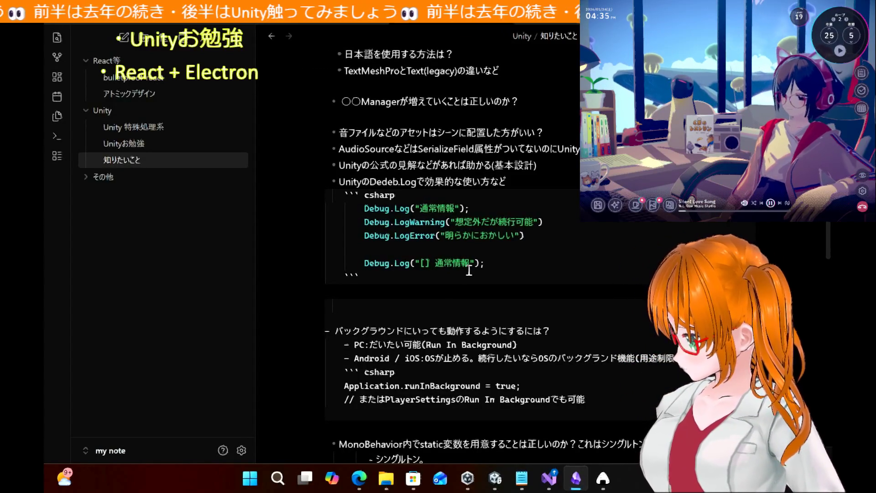
text( In)
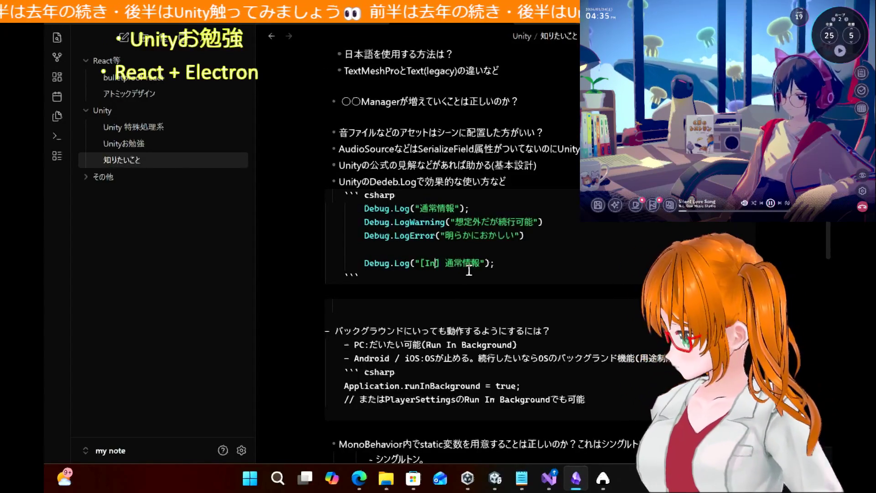
key(BackSpace)
key(BackSpace)
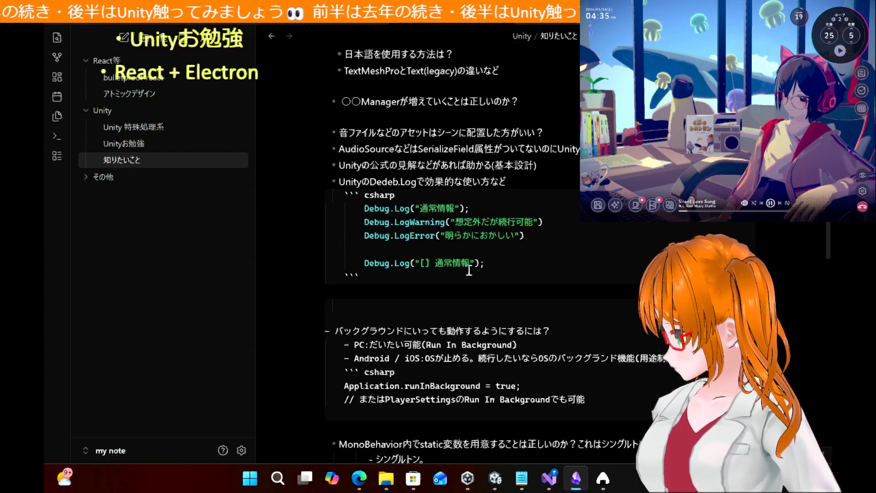
text(デバッグ)
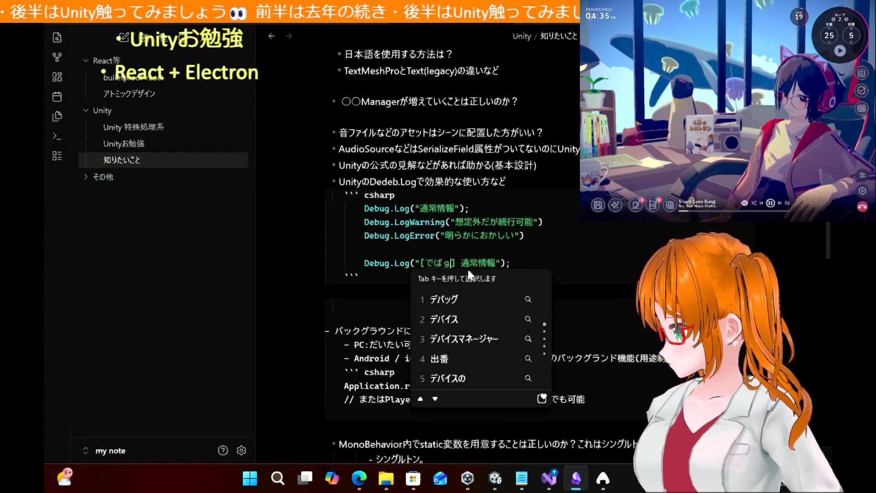
key(Return)
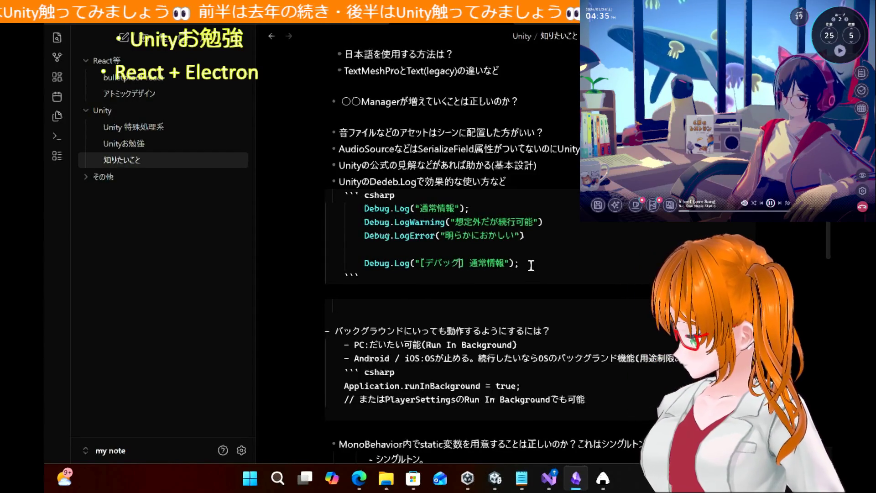
Step: Duplicate the [デバッグ] Debug.Log line below itself
mouse_move(530, 266)
mouse_down()
mouse_move(346, 276)
mouse_move(365, 263)
mouse_up()
key(ctrl+c)
click(532, 264)
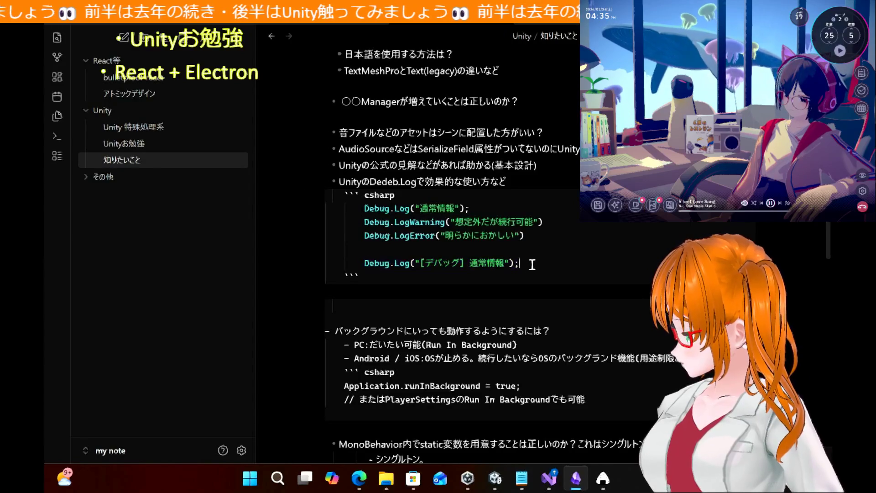
key(Return)
key(Return)
key(ctrl+v)
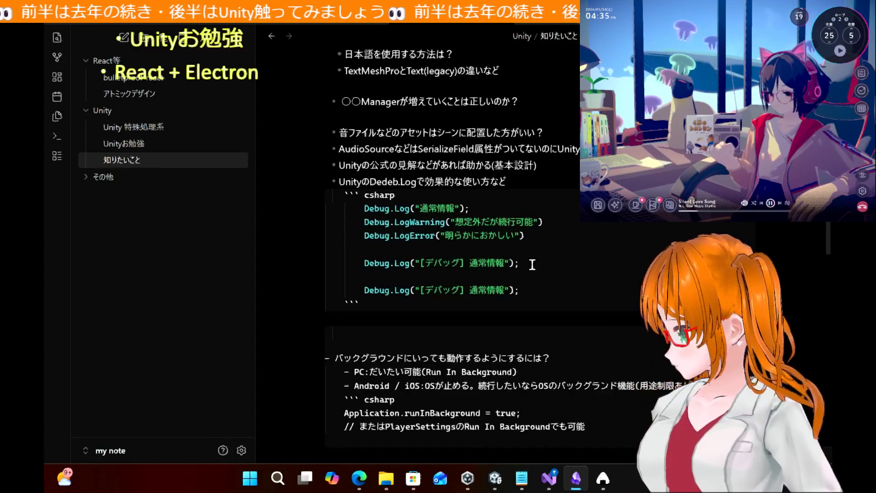
Step: Add a ", this" argument to the second [デバッグ] line and delete the blank lines between log calls
click(510, 290)
text(, )
text(this)
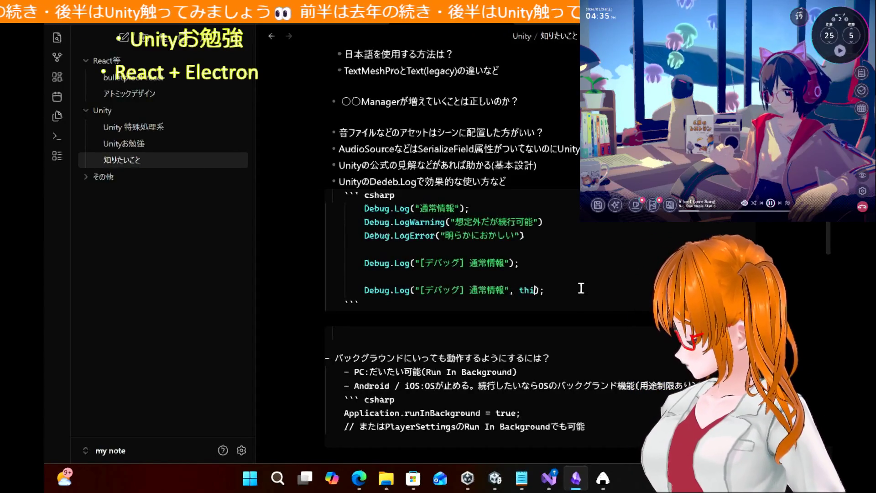
click(508, 254)
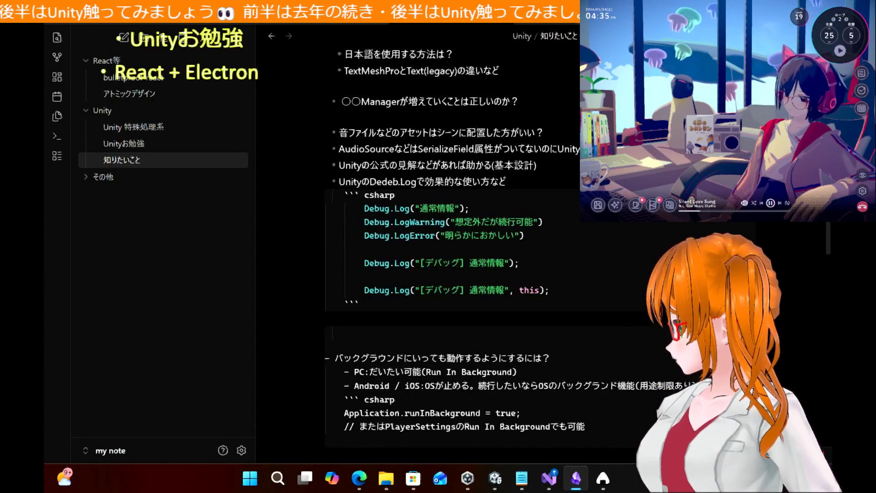
key(ctrl+e)
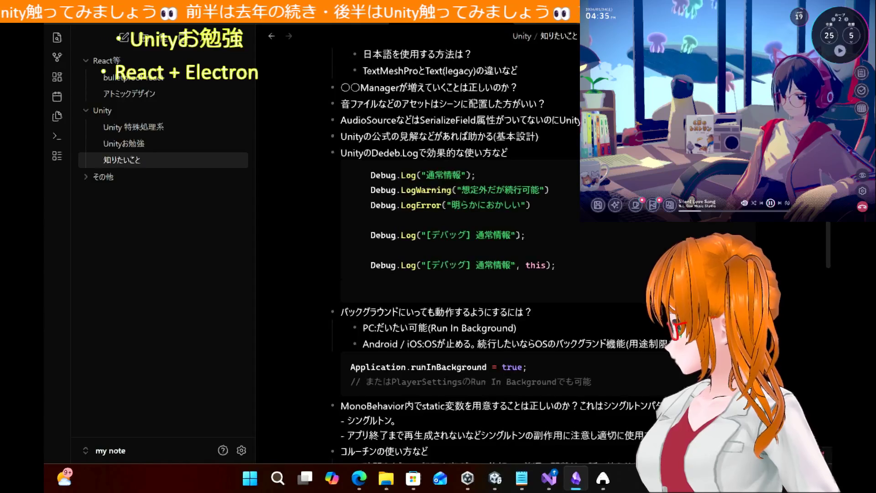
key(ctrl+e)
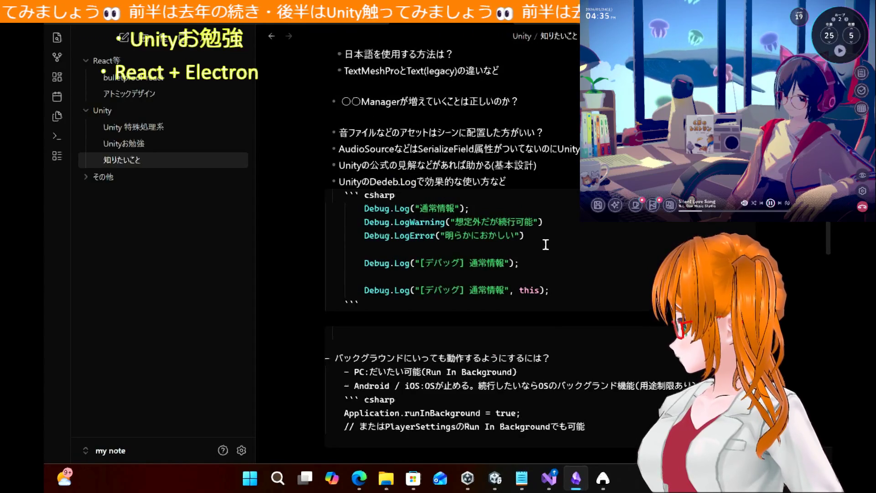
key(BackSpace)
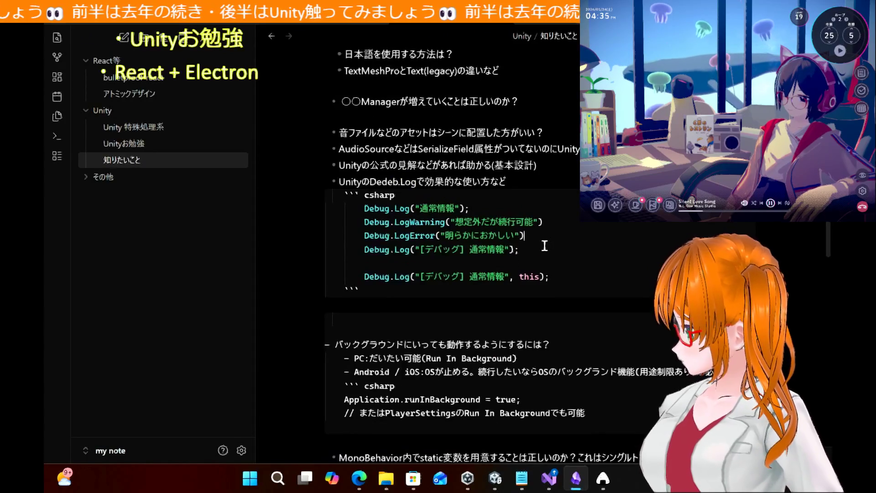
key(BackSpace)
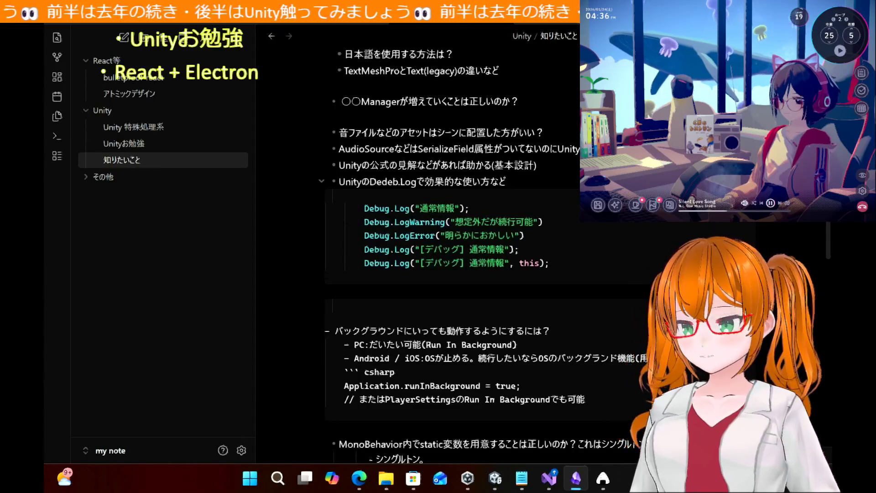
click(536, 165)
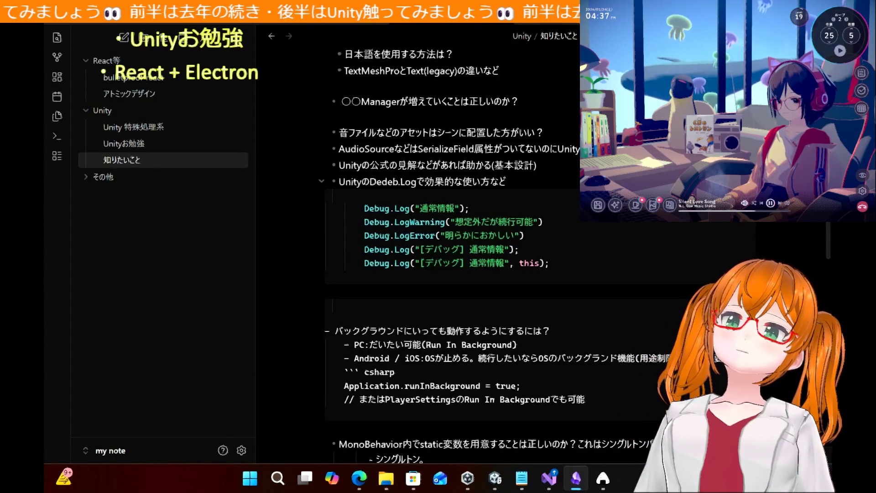
click(536, 164)
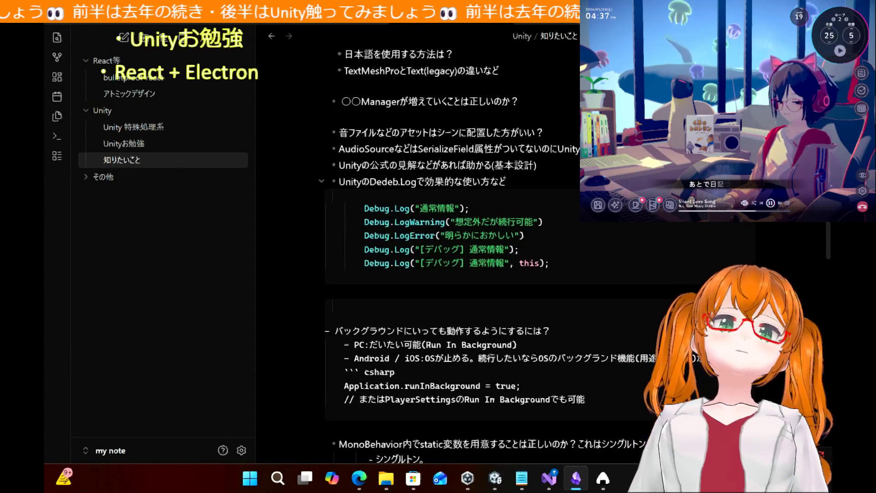